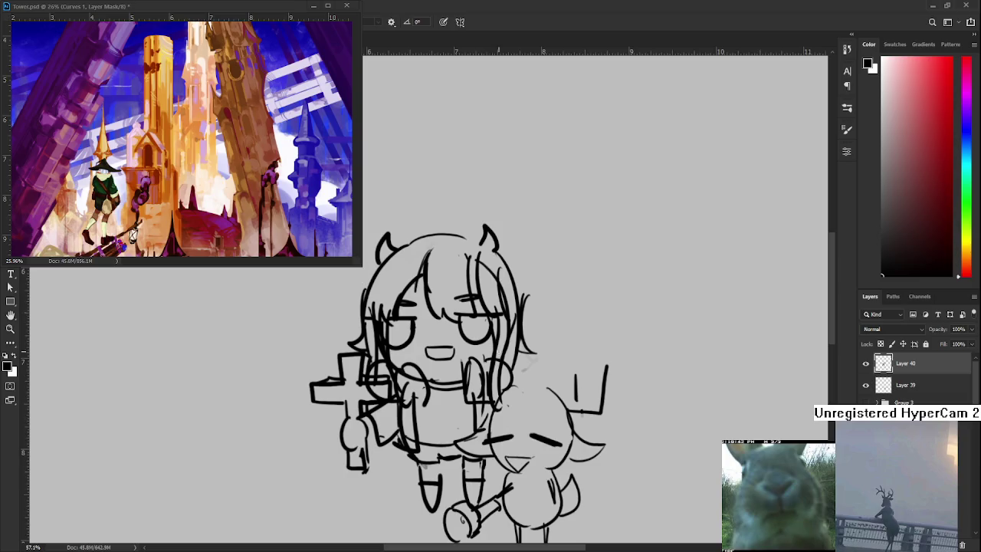
Zoom out and back in, then erase a few small stray strokes near the girl's face
scroll(465, 336, down, 1)
scroll(536, 345, down, 3)
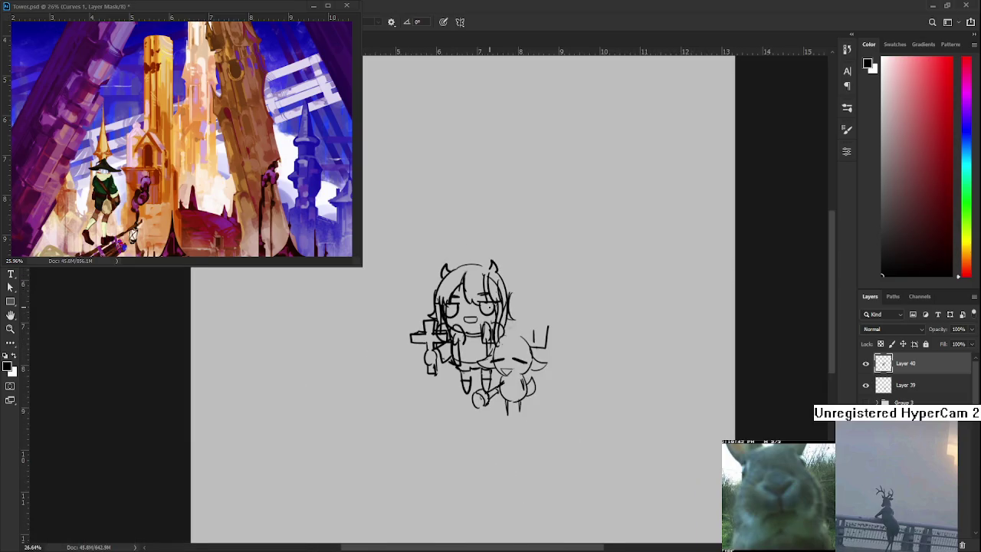
scroll(536, 344, up, 1)
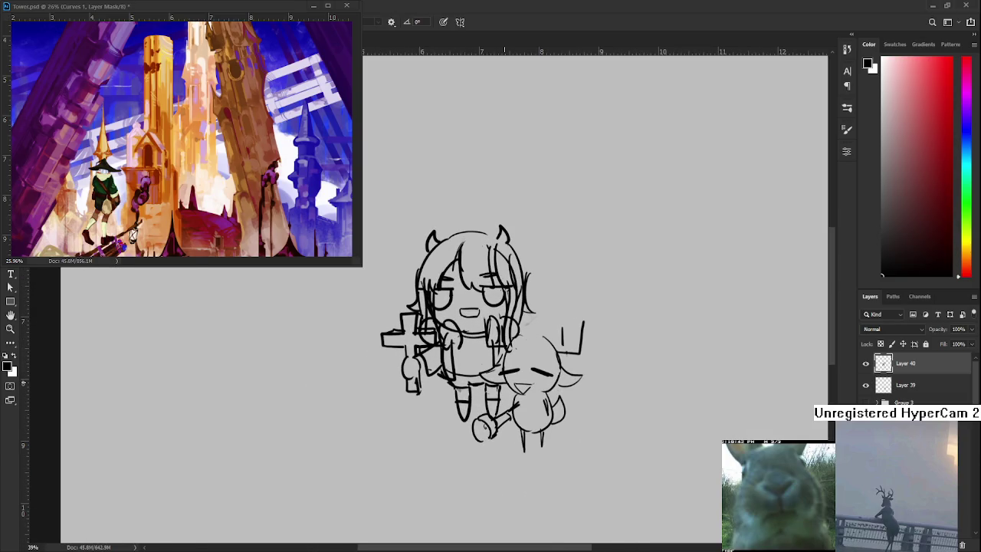
scroll(490, 244, up, 2)
scroll(490, 244, up, 1)
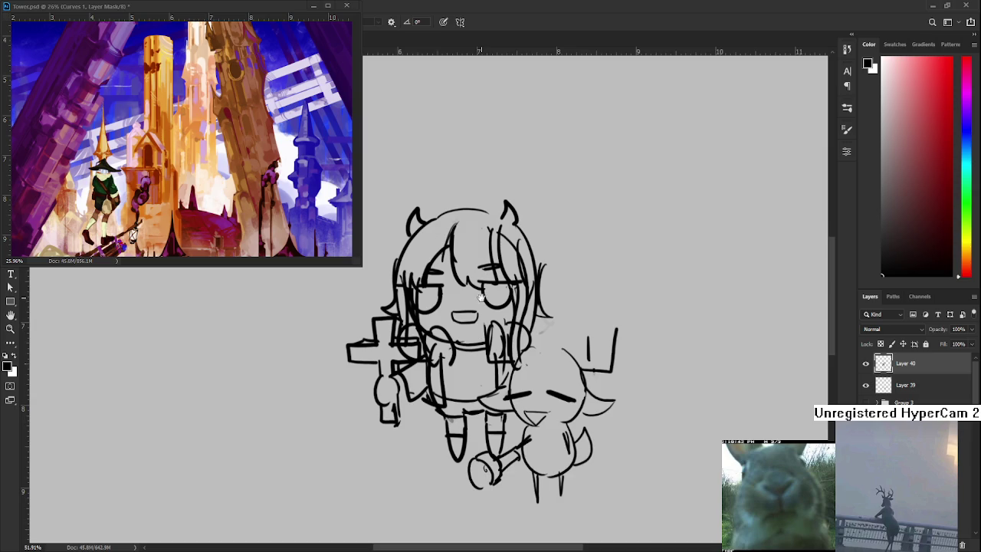
key(e)
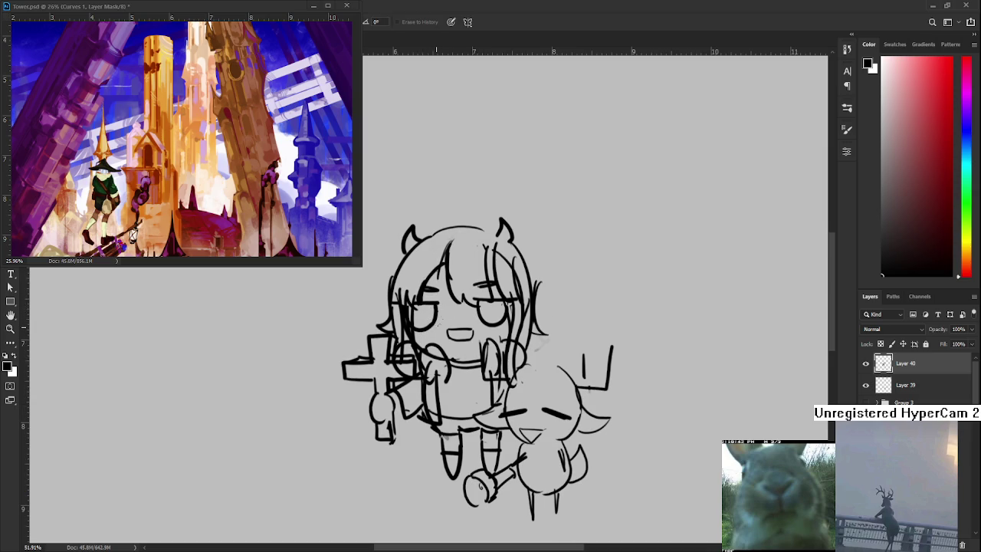
scroll(546, 354, down, 1)
scroll(545, 354, down, 1)
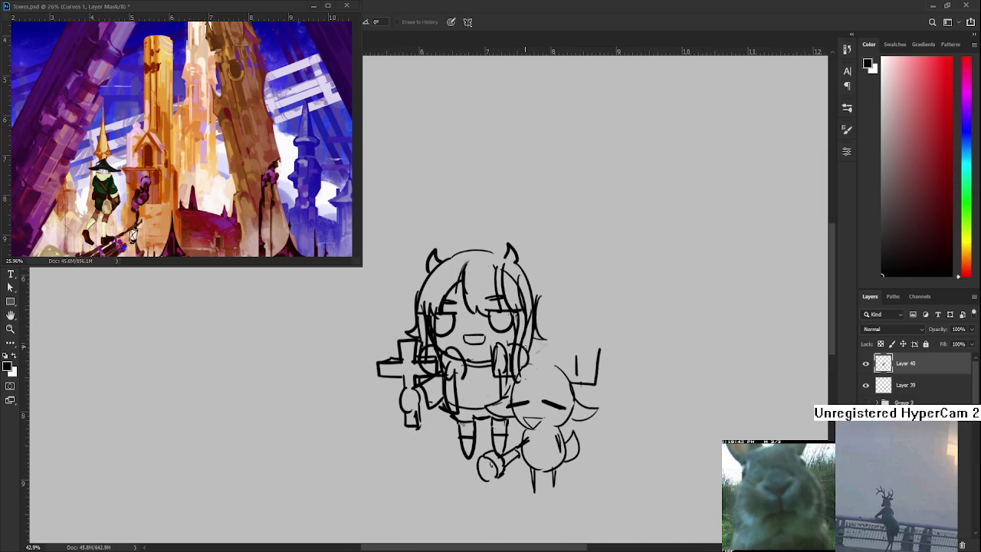
scroll(525, 346, down, 1)
scroll(525, 346, down, 1)
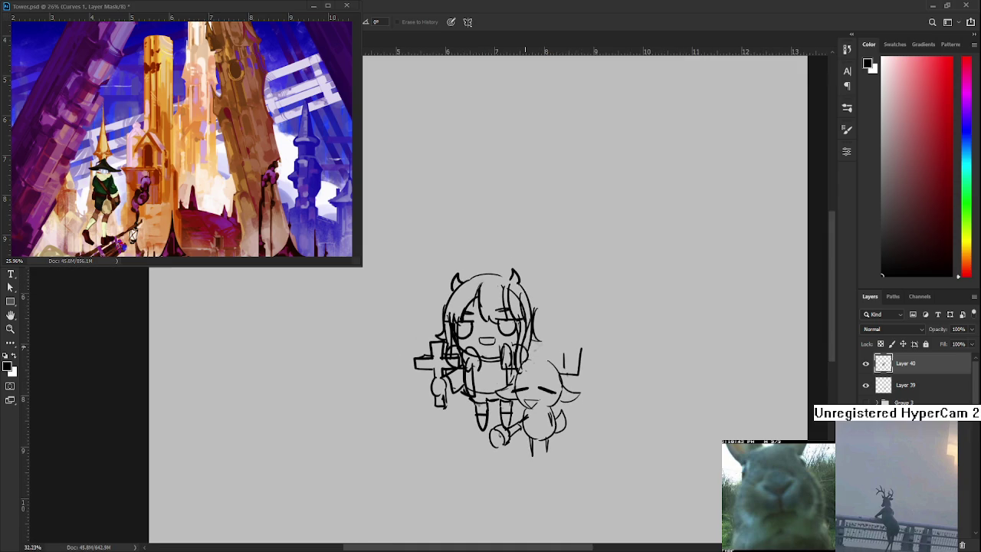
scroll(435, 303, down, 2)
scroll(436, 302, up, 3)
scroll(435, 302, down, 3)
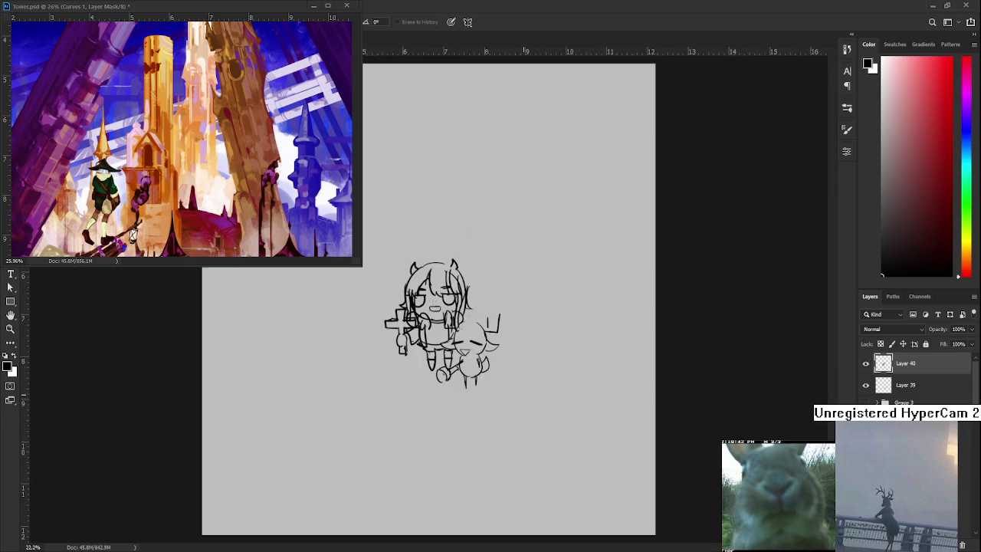
scroll(434, 303, up, 3)
scroll(434, 303, up, 5)
scroll(434, 303, up, 2)
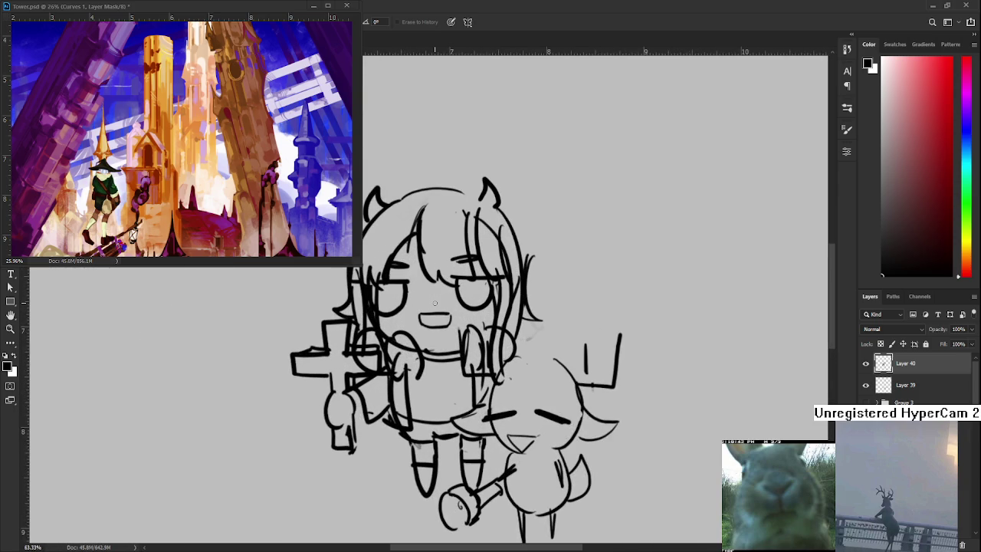
mouse_move(397, 388)
mouse_down()
mouse_move(405, 380)
mouse_move(413, 428)
mouse_up()
Add a short vertical line, then erase the girl's left eye and redraw it
key(b)
drag(425, 363, 424, 416)
key(e)
mouse_move(393, 358)
mouse_down()
mouse_move(381, 366)
mouse_move(404, 331)
mouse_move(392, 318)
mouse_move(416, 331)
mouse_move(414, 348)
mouse_move(421, 334)
mouse_move(414, 340)
mouse_up()
key(b)
key(ctrl+z)
key(ctrl+z)
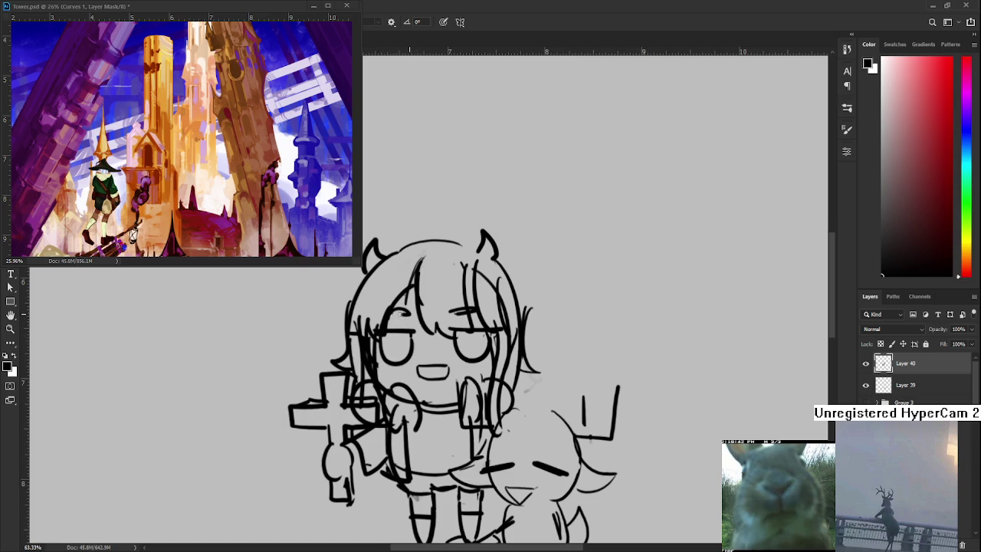
scroll(444, 322, down, 2)
scroll(465, 272, down, 5)
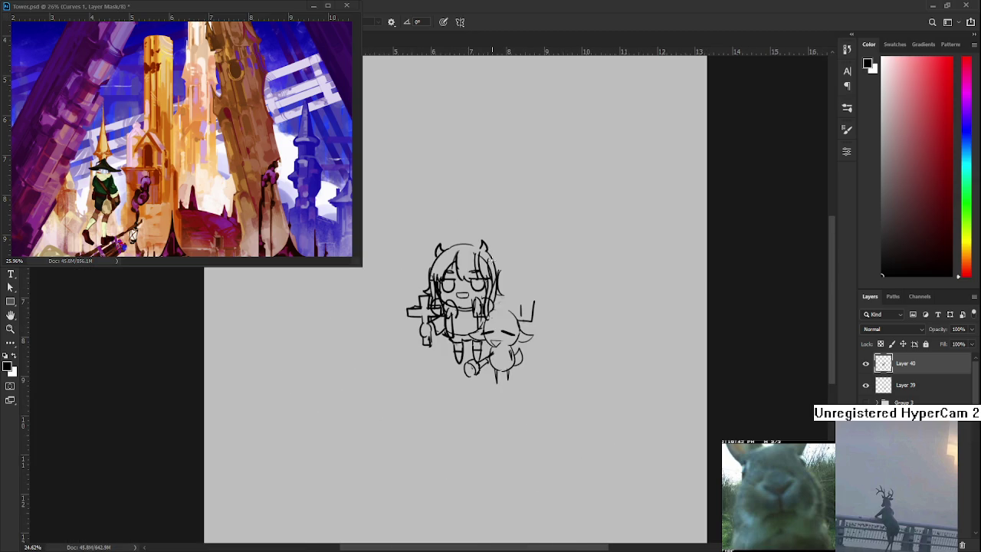
scroll(449, 390, up, 1)
scroll(449, 389, up, 1)
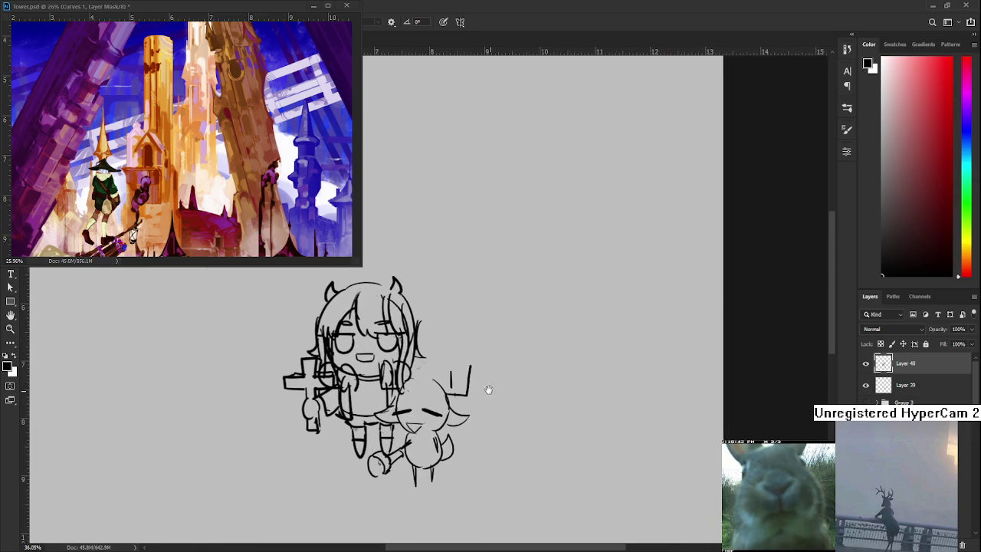
click(905, 388)
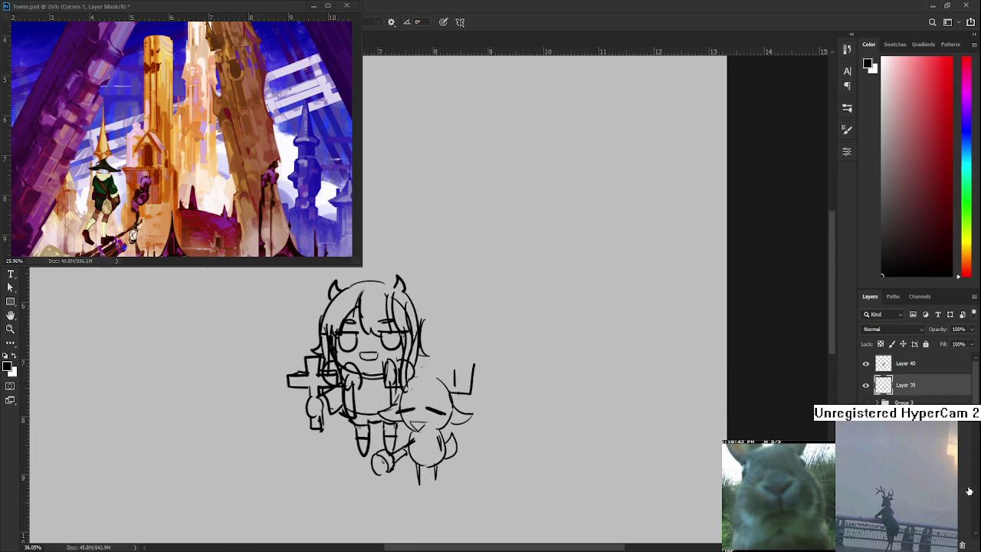
On a new layer above Layer 39, draw a long hair curve right of the head
click(949, 544)
scroll(525, 332, up, 2)
mouse_move(526, 332)
mouse_down()
mouse_move(454, 331)
mouse_move(464, 334)
mouse_up()
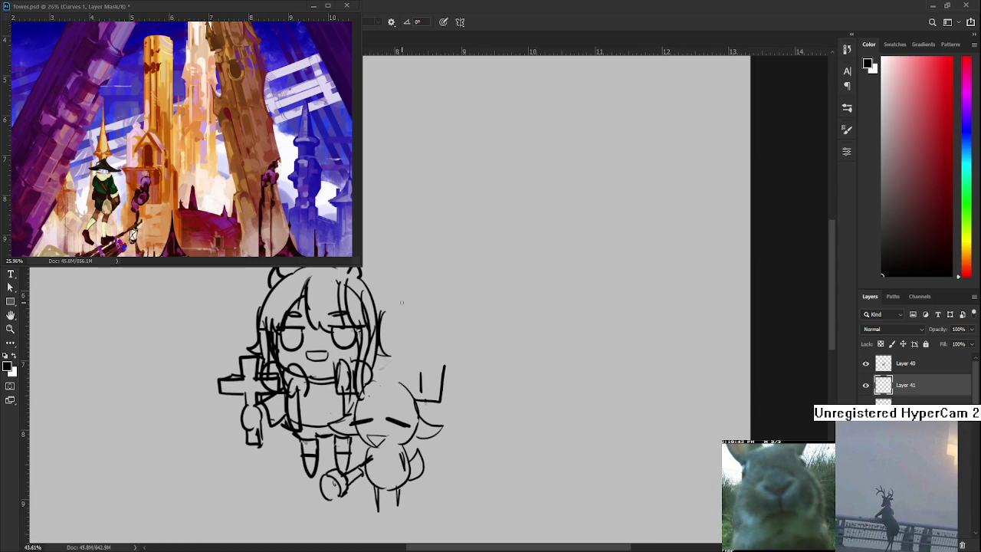
drag(392, 292, 418, 358)
key(ctrl+z)
drag(405, 297, 425, 376)
key(ctrl+z)
mouse_move(388, 295)
mouse_down()
mouse_move(430, 366)
mouse_move(426, 378)
mouse_up()
key(ctrl+z)
key(ctrl+z)
drag(385, 292, 434, 380)
key(ctrl+z)
mouse_move(375, 293)
mouse_down()
mouse_move(434, 379)
mouse_move(414, 310)
mouse_move(428, 380)
mouse_up()
key(ctrl+z)
key(ctrl+z)
key(ctrl+z)
Add a second long hair strand and a curve below it, tilting the view about 35 degrees
key(ctrl+z)
drag(383, 292, 433, 380)
key(ctrl+z)
drag(378, 293, 431, 377)
key(ctrl+z)
drag(381, 294, 432, 380)
key(ctrl+z)
drag(426, 327, 478, 421)
key(ctrl+z)
drag(436, 334, 483, 430)
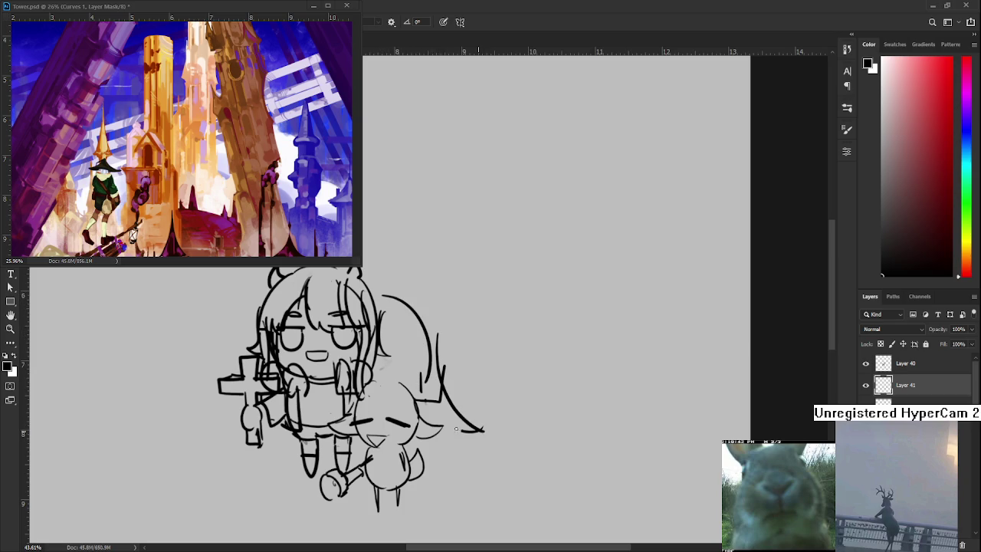
key(ctrl+z)
drag(430, 340, 477, 421)
drag(423, 388, 460, 423)
key(r)
mouse_move(399, 380)
mouse_down()
mouse_move(444, 321)
mouse_move(504, 398)
mouse_up()
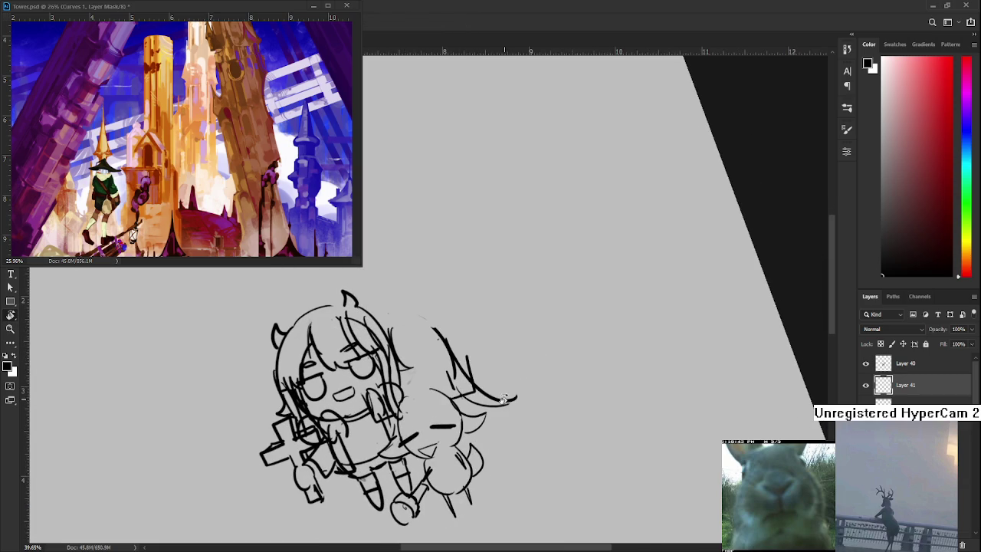
scroll(504, 398, down, 1)
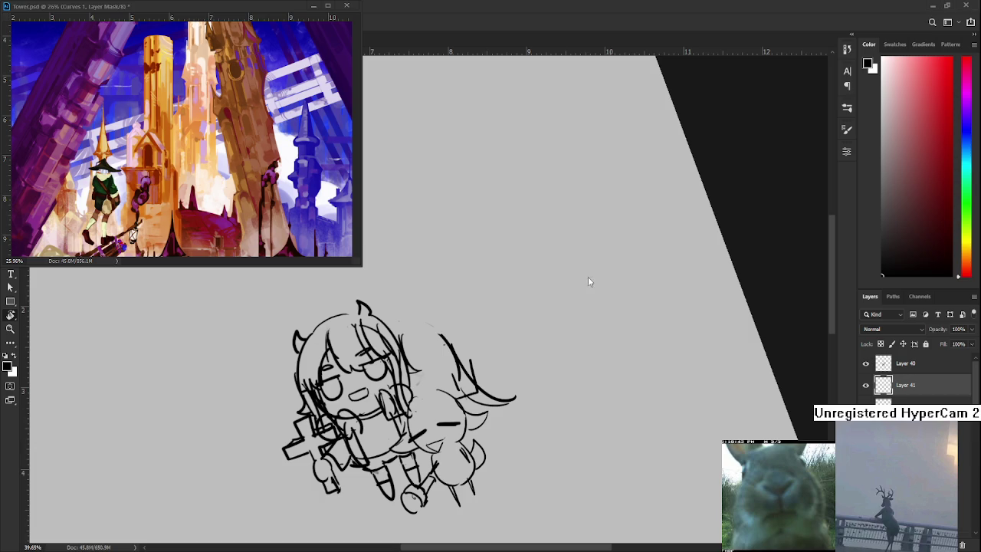
scroll(417, 349, up, 2)
mouse_move(417, 350)
mouse_down()
mouse_move(481, 344)
mouse_move(475, 337)
mouse_move(491, 356)
mouse_up()
Draw an outline stroke, an ear, a hair curl and a curved strand on the second character
key(b)
drag(480, 322, 492, 371)
key(ctrl+z)
drag(484, 332, 474, 386)
mouse_move(454, 337)
mouse_down()
mouse_move(481, 323)
mouse_move(478, 335)
mouse_move(426, 367)
mouse_up()
key(ctrl+z)
drag(430, 321, 414, 357)
mouse_move(420, 305)
mouse_down()
mouse_move(392, 352)
mouse_move(456, 294)
mouse_move(469, 295)
mouse_move(457, 297)
mouse_move(478, 330)
mouse_move(469, 325)
mouse_move(512, 331)
mouse_move(492, 337)
mouse_up()
key(ctrl+z)
key(ctrl+z)
key(ctrl+z)
key(ctrl+z)
key(ctrl+z)
key(ctrl+z)
Add a curl atop the hair and draw two curved horns above the second character's head
mouse_move(495, 291)
mouse_down()
mouse_move(480, 301)
mouse_move(541, 343)
mouse_up()
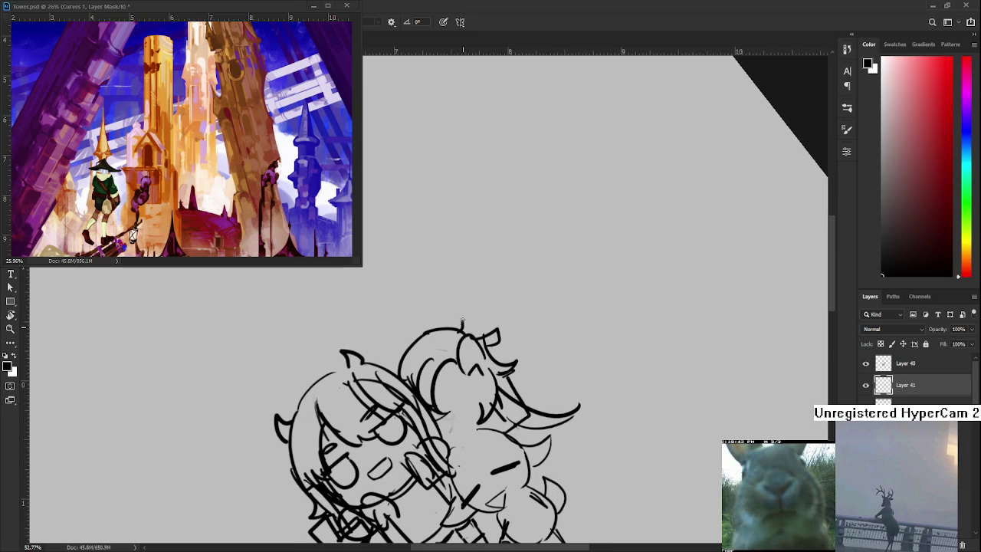
drag(460, 230, 415, 249)
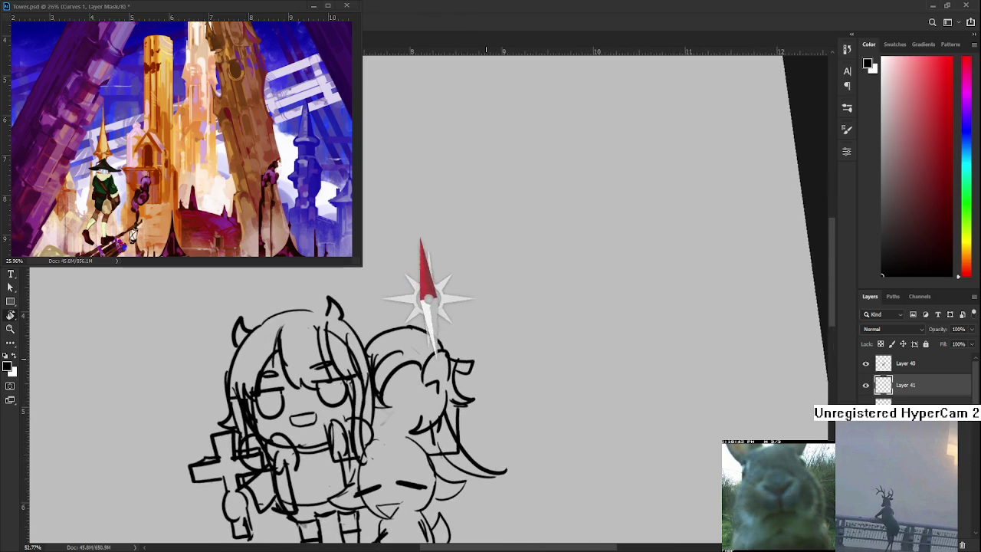
mouse_move(436, 322)
mouse_down()
mouse_move(457, 300)
mouse_move(453, 319)
mouse_move(471, 322)
mouse_up()
key(r)
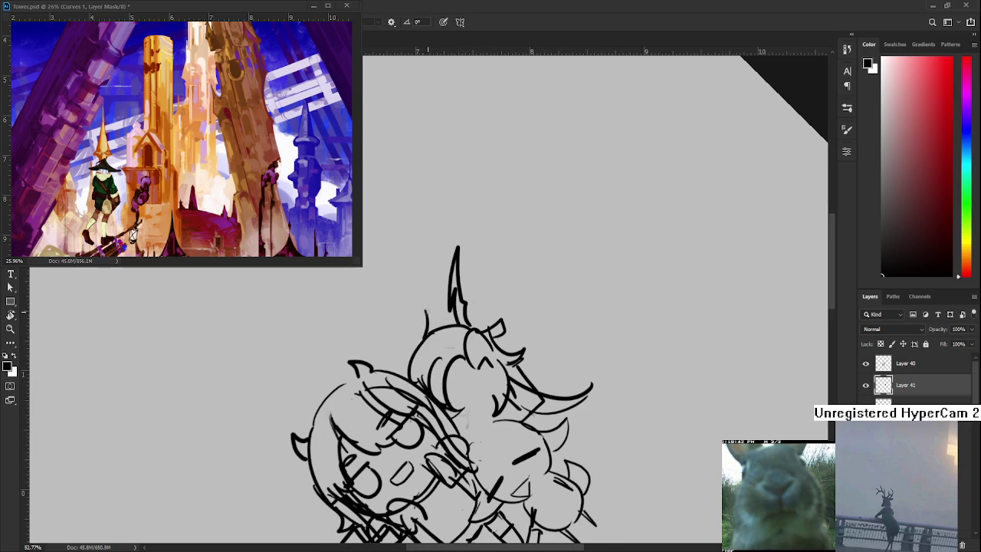
drag(428, 314, 423, 259)
key(ctrl+z)
key(ctrl+z)
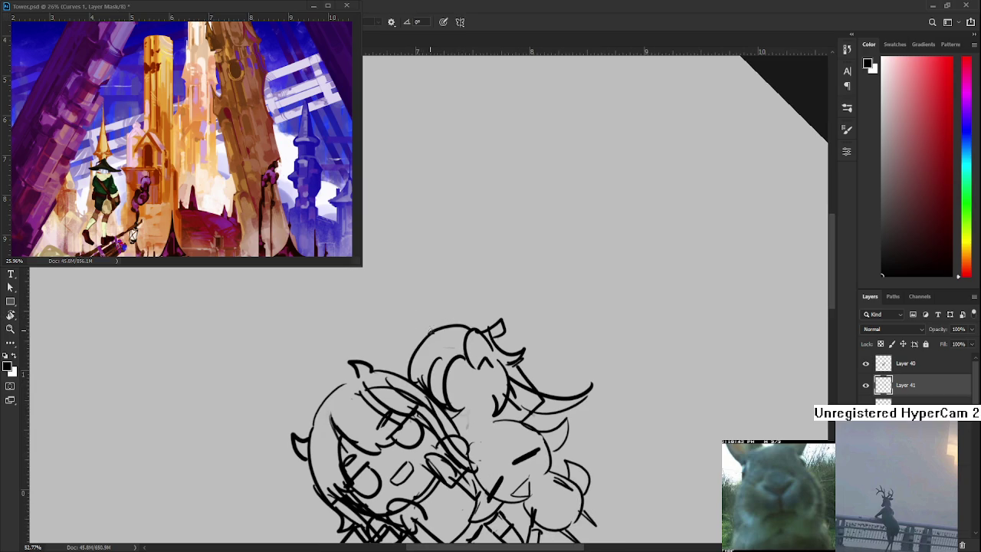
mouse_move(417, 335)
mouse_down()
mouse_move(399, 344)
mouse_move(406, 286)
mouse_up()
key(ctrl+z)
mouse_move(400, 343)
mouse_down()
mouse_move(391, 287)
mouse_move(416, 330)
mouse_move(407, 343)
mouse_move(453, 285)
mouse_up()
key(ctrl+z)
mouse_move(450, 328)
mouse_down()
mouse_move(461, 277)
mouse_move(465, 328)
mouse_up()
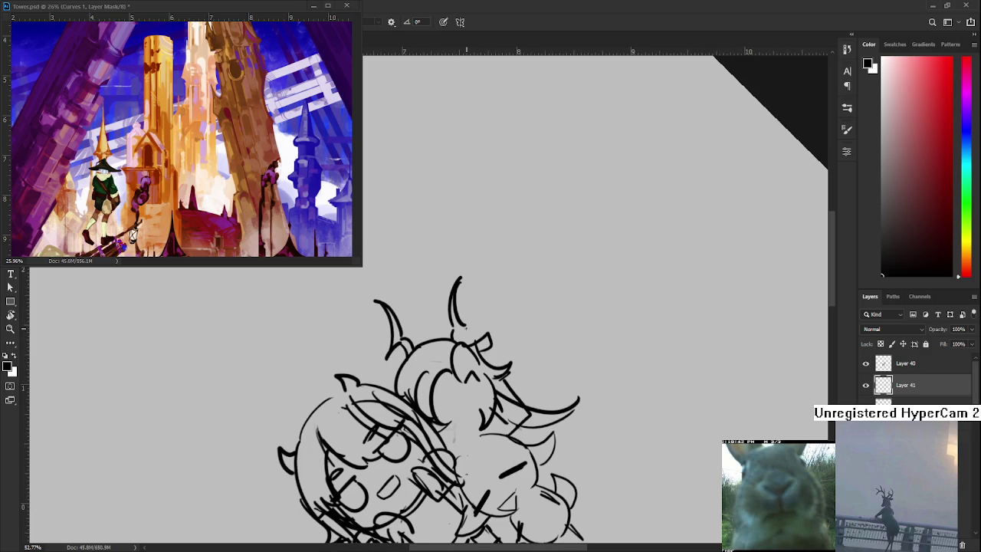
Draw the upper character's dark eye, mouth and cheek, rotating the view as needed
mouse_move(488, 398)
mouse_down()
mouse_move(474, 336)
mouse_move(487, 361)
mouse_move(495, 347)
mouse_up()
mouse_move(490, 352)
mouse_down()
mouse_move(504, 334)
mouse_move(484, 340)
mouse_move(481, 360)
mouse_move(503, 350)
mouse_move(484, 341)
mouse_up()
key(ctrl+z)
key(ctrl+z)
key(ctrl+z)
key(ctrl+z)
key(ctrl+z)
mouse_move(460, 352)
mouse_down()
mouse_move(483, 360)
mouse_move(495, 348)
mouse_move(476, 337)
mouse_move(469, 349)
mouse_move(491, 353)
mouse_move(481, 354)
mouse_move(536, 306)
mouse_up()
key(r)
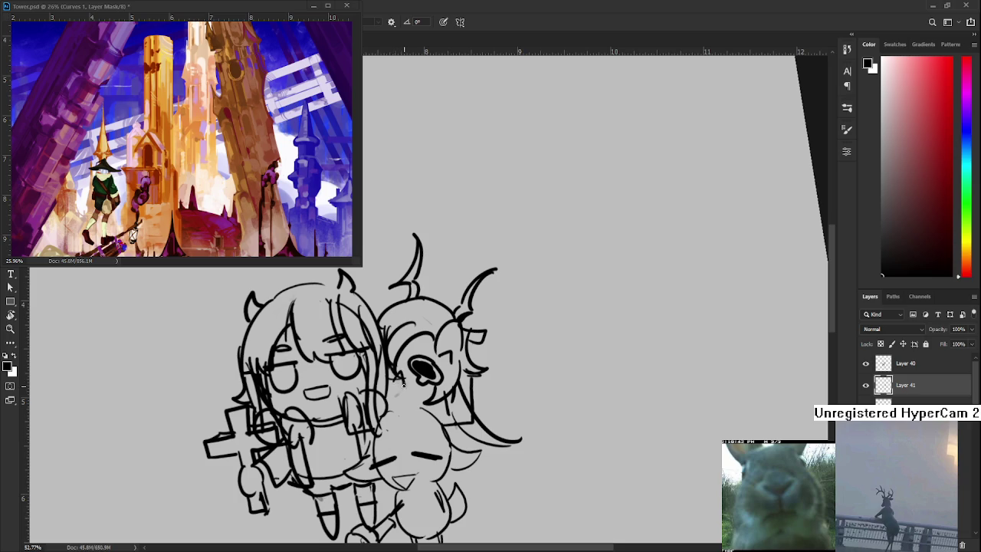
drag(421, 391, 406, 400)
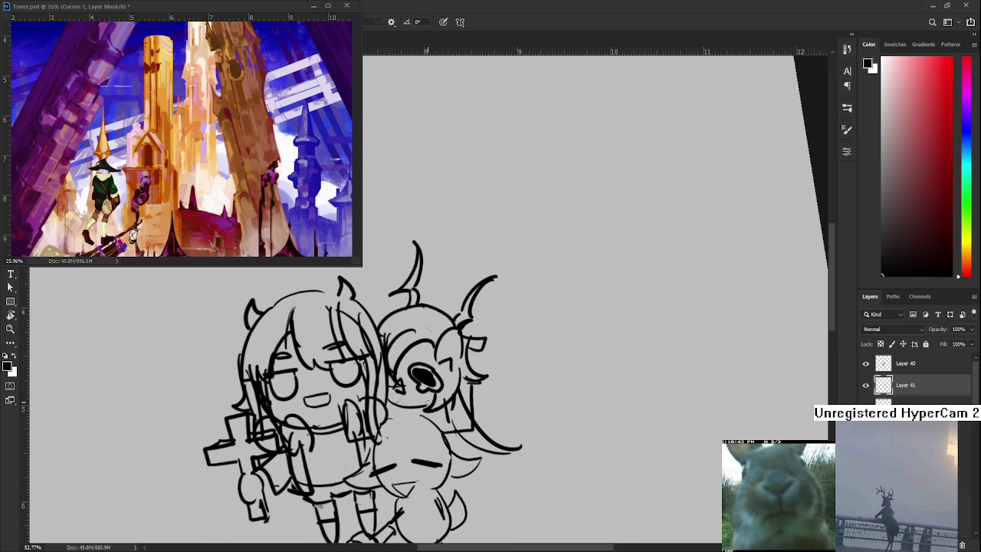
drag(389, 397, 426, 406)
key(ctrl+z)
key(ctrl+z)
key(ctrl+z)
key(r)
drag(427, 360, 444, 358)
key(b)
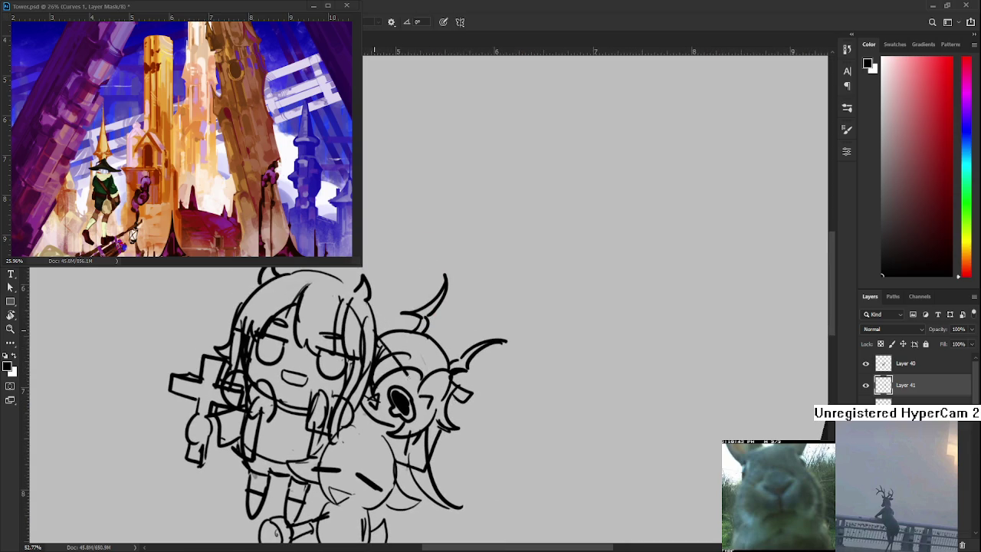
Draw long curved hair strands on the right and a short line between the horns
mouse_move(380, 343)
mouse_down()
mouse_move(447, 453)
mouse_move(519, 449)
mouse_up()
key(r)
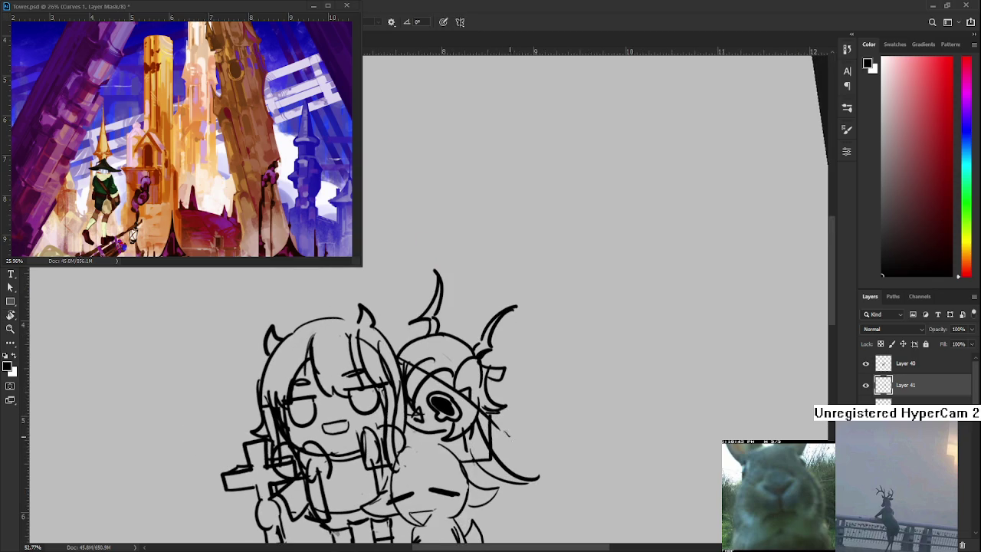
drag(489, 377, 536, 455)
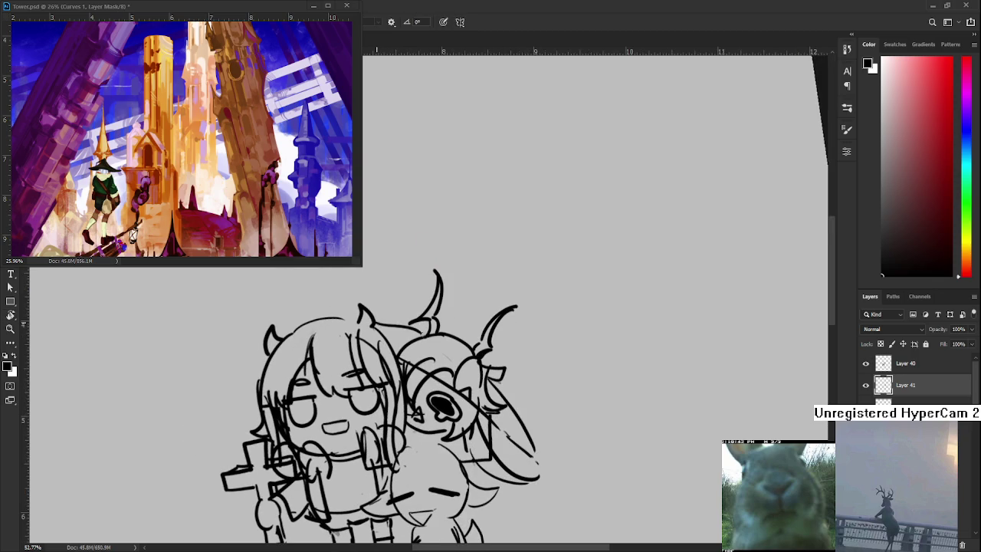
drag(425, 323, 383, 325)
scroll(383, 344, down, 2)
Add a mark to the right girl's eye, then tilt, pan and level the view
key(e)
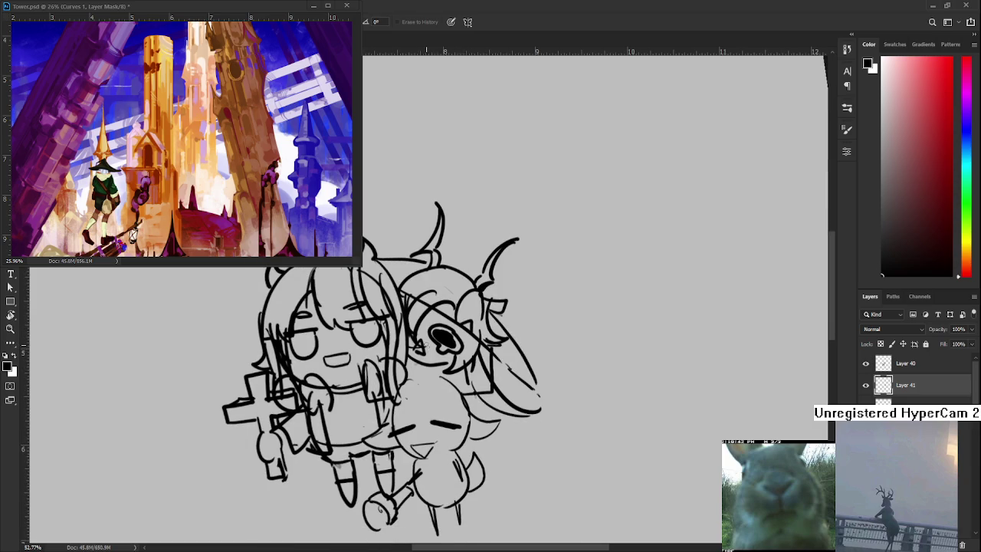
key(b)
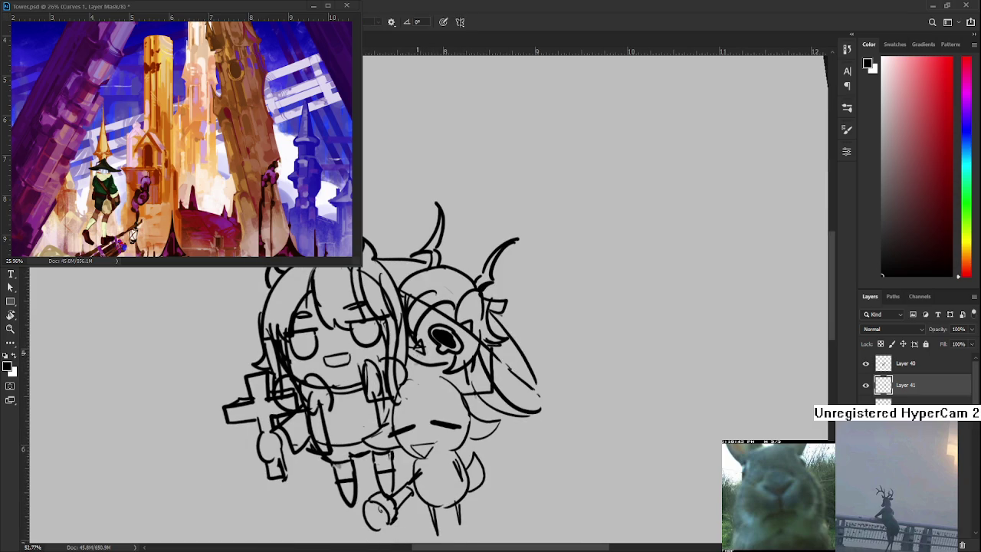
key(e)
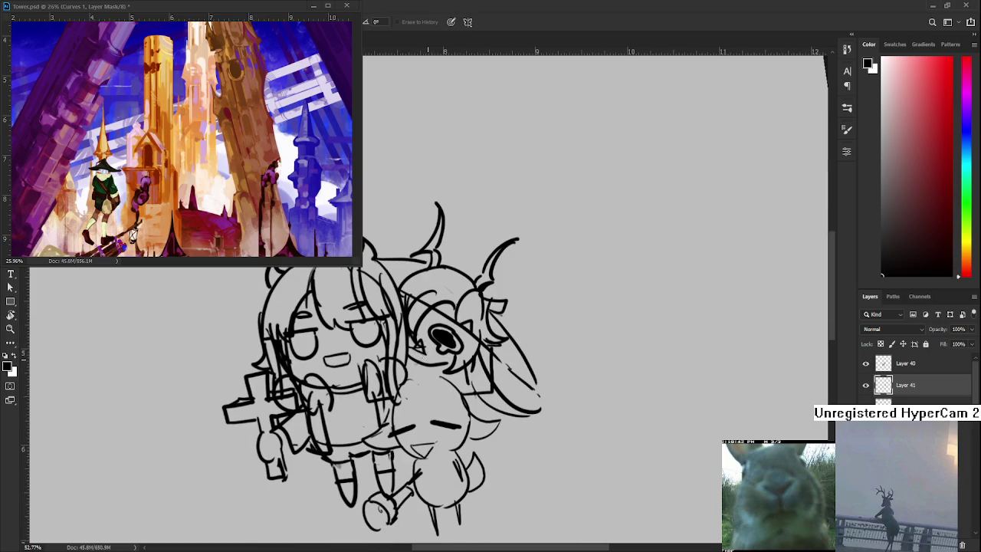
key(b)
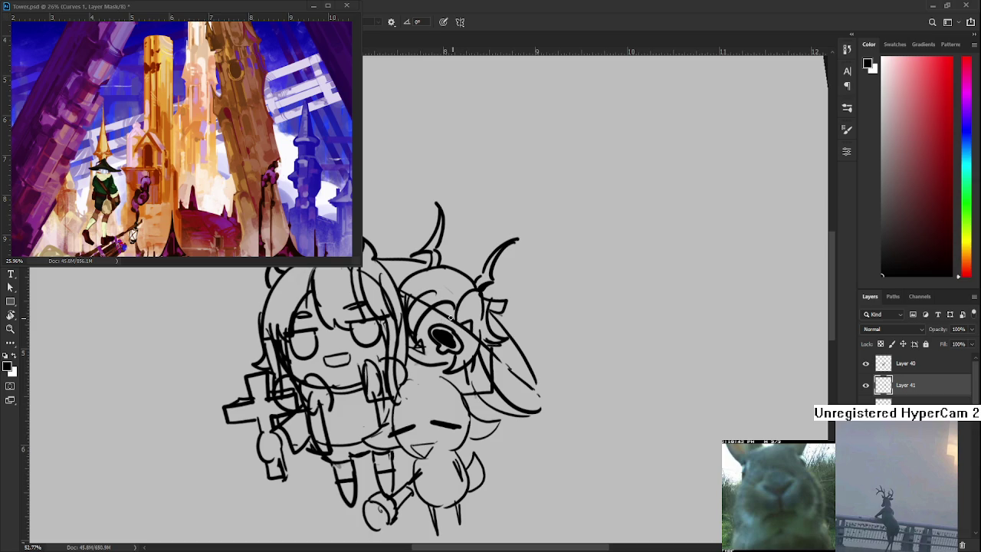
mouse_move(452, 317)
mouse_down()
mouse_move(457, 326)
mouse_move(483, 294)
mouse_up()
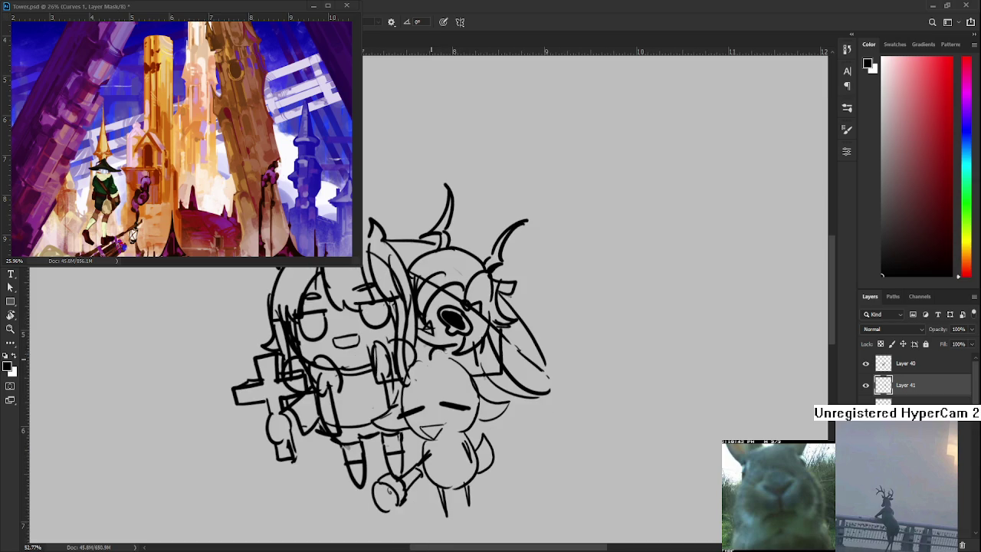
key(r)
drag(448, 354, 420, 345)
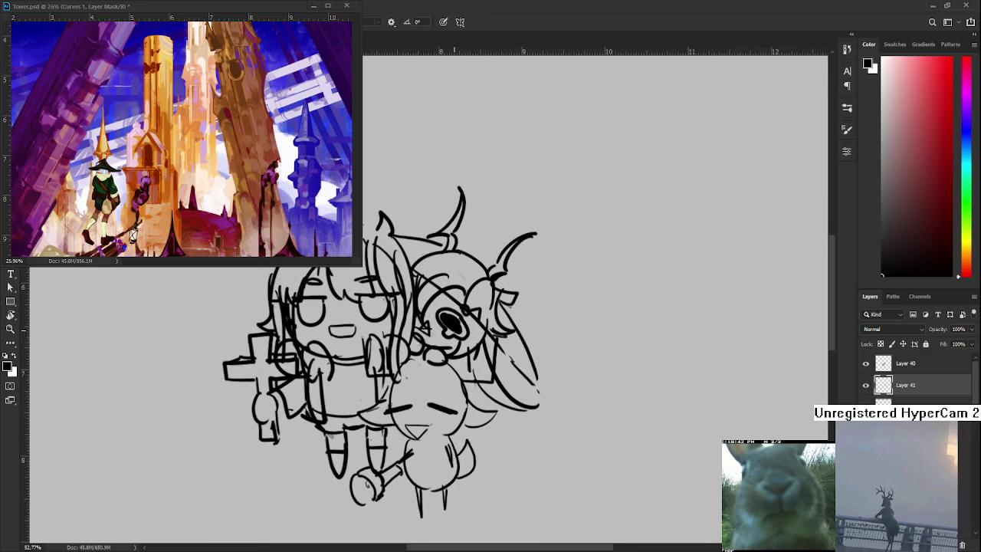
drag(450, 326, 506, 392)
scroll(506, 392, down, 5)
drag(652, 346, 653, 349)
scroll(604, 321, up, 4)
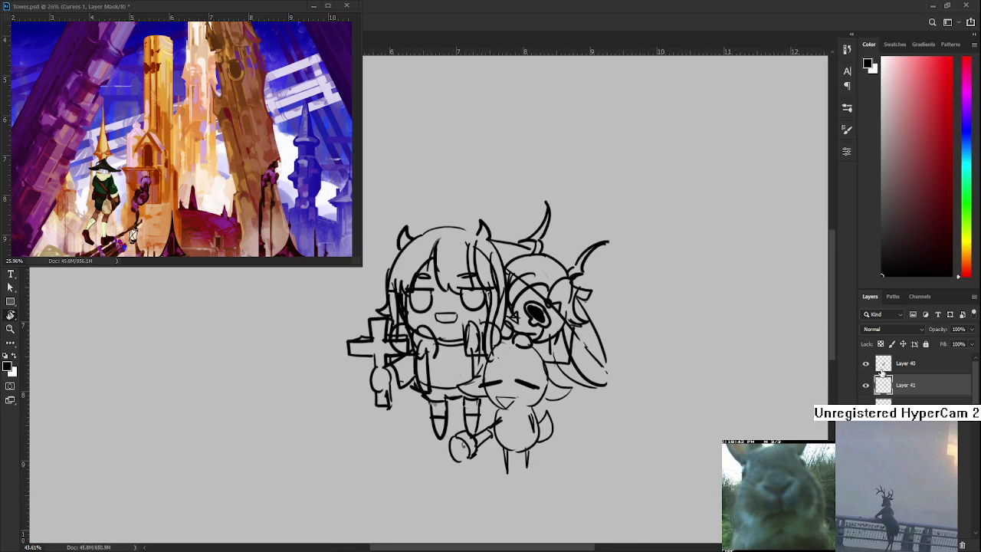
Scale the sheep's layer down slightly and move it up and left with Free Transform
click(919, 400)
key(ctrl+t)
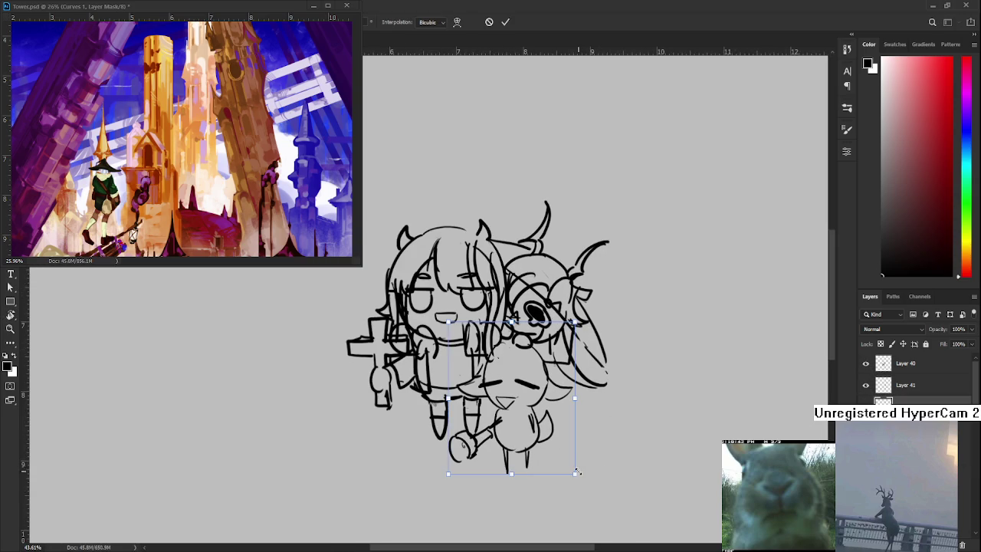
mouse_move(575, 474)
alt+mouse_down()
mouse_move(554, 435)
mouse_move(559, 451)
mouse_move(536, 426)
alt+mouse_up()
key(Return)
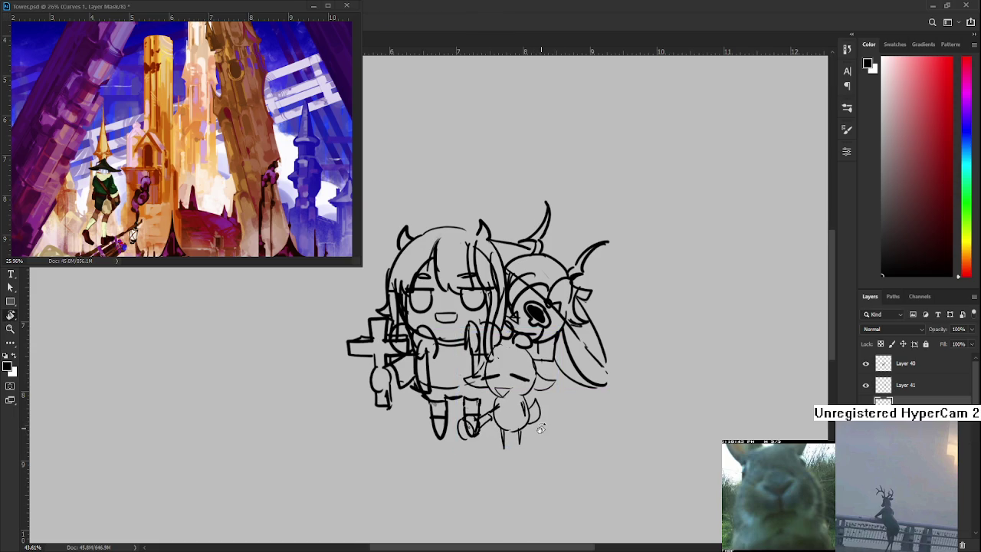
Briefly hide a layer to check it, then make Layer 40 the working layer
scroll(541, 428, down, 1)
scroll(442, 314, up, 1)
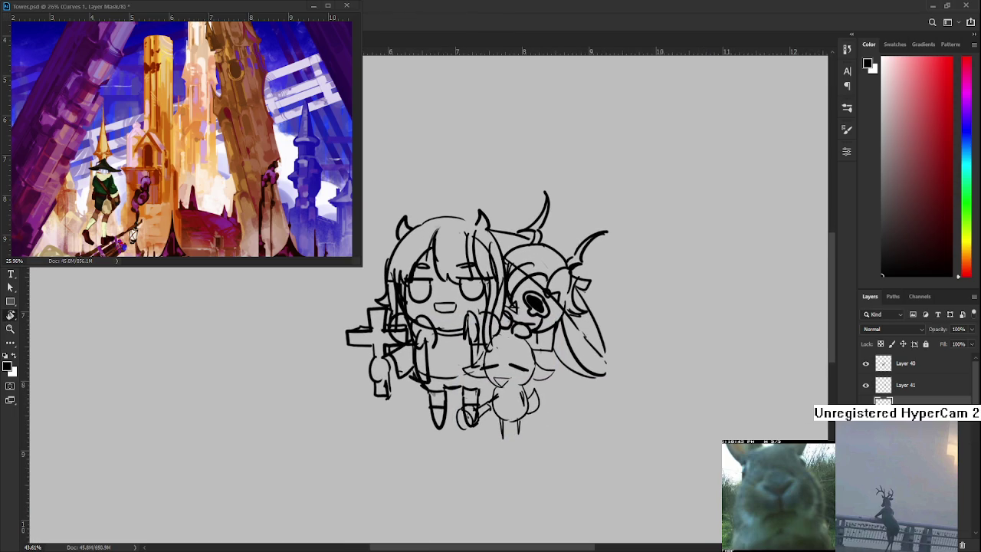
click(866, 386)
click(866, 385)
click(889, 366)
scroll(441, 315, up, 1)
scroll(441, 315, up, 1)
Compare the left girl's sketch with her layer hidden, then zoom in on her face
key(e)
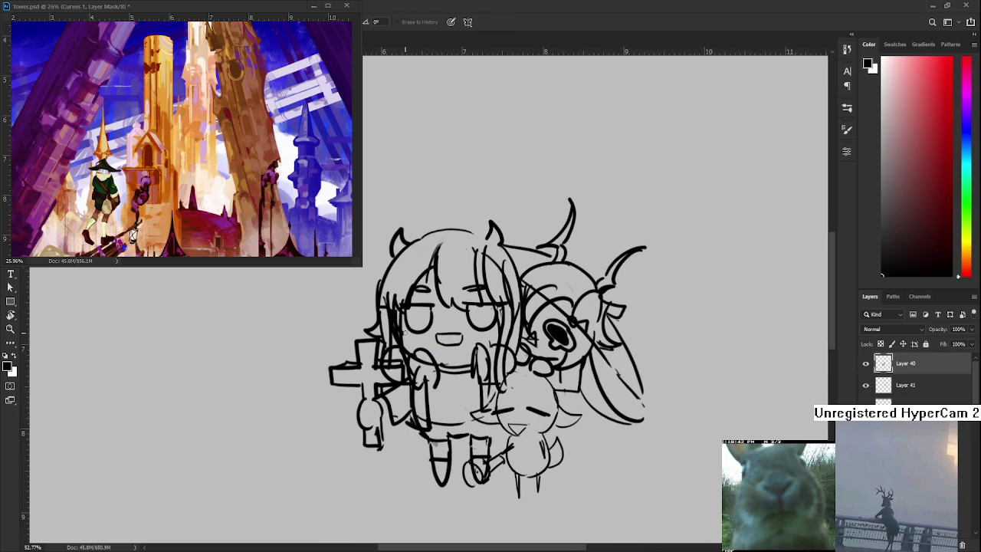
click(866, 364)
key(b)
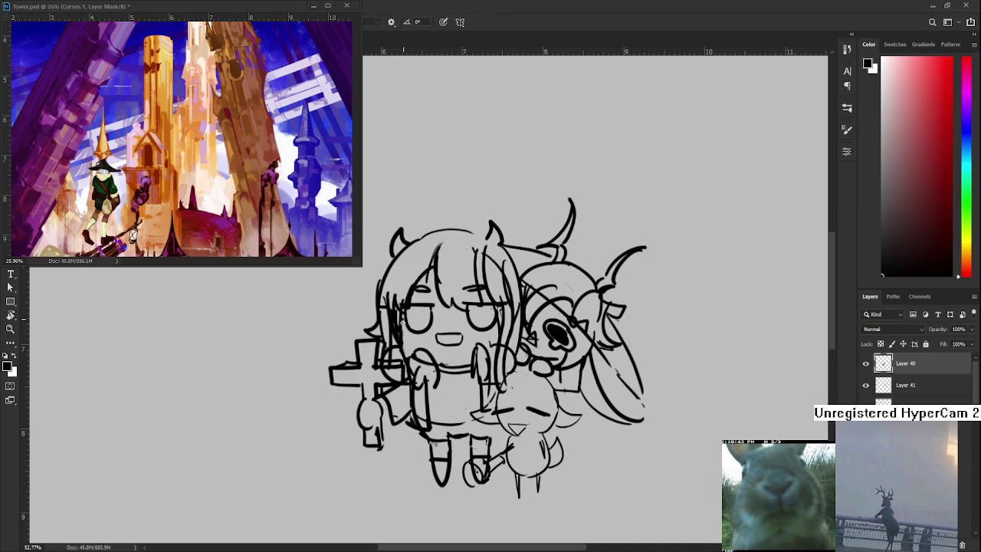
key(e)
key(b)
scroll(526, 328, down, 1)
scroll(521, 337, down, 1)
scroll(520, 343, down, 1)
scroll(517, 347, down, 1)
scroll(509, 343, up, 1)
scroll(494, 337, up, 1)
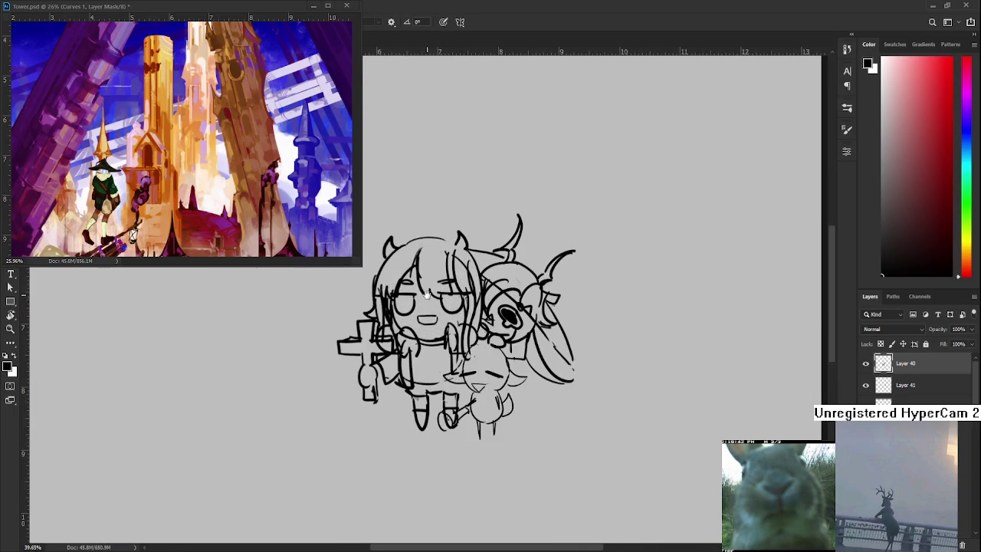
scroll(479, 331, up, 1)
scroll(470, 328, up, 1)
scroll(470, 328, up, 1)
scroll(471, 328, down, 1)
scroll(470, 328, down, 1)
scroll(470, 328, down, 1)
scroll(471, 328, up, 2)
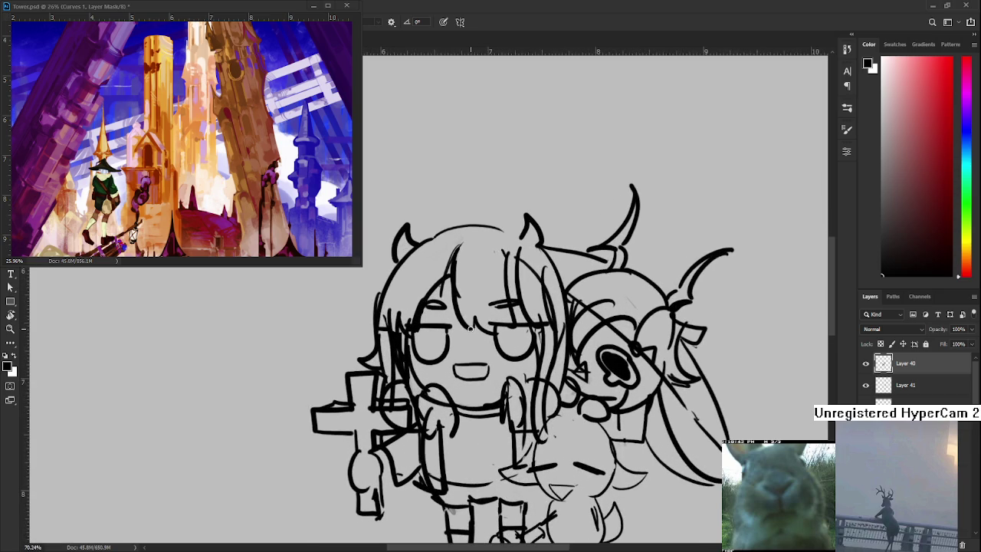
mouse_move(440, 383)
mouse_down()
mouse_move(441, 342)
mouse_move(443, 358)
mouse_up()
Replace the left girl's old eye circles with solid black eyes and small brows
key(e)
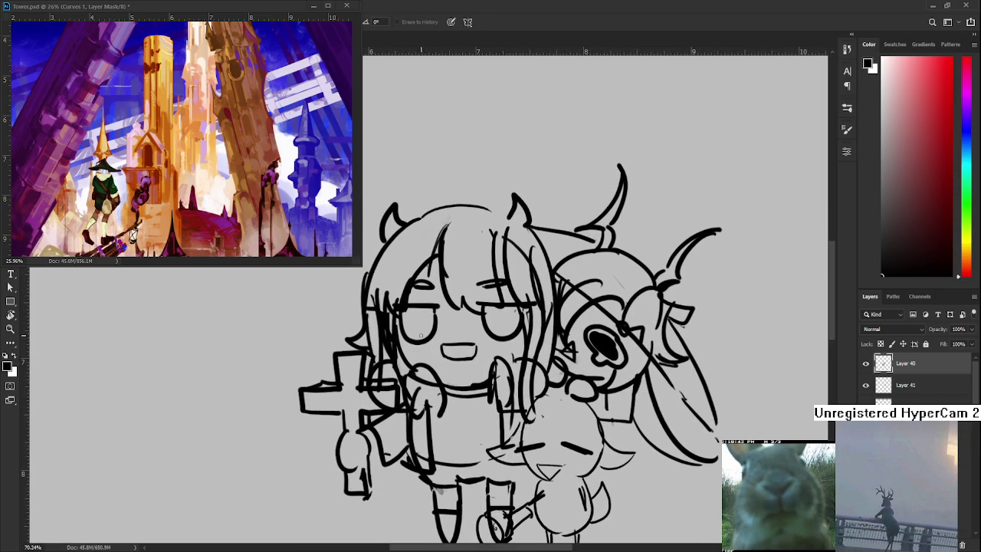
mouse_move(417, 315)
mouse_down()
mouse_move(425, 310)
mouse_move(411, 318)
mouse_move(420, 343)
mouse_move(441, 330)
mouse_move(409, 324)
mouse_move(436, 320)
mouse_move(426, 331)
mouse_up()
key(b)
key(e)
drag(429, 295, 422, 283)
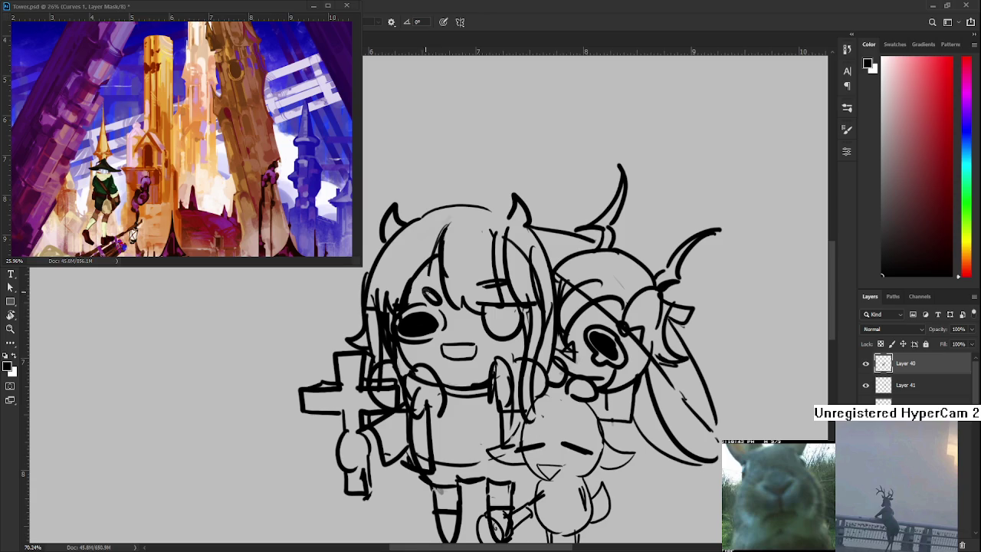
drag(481, 310, 445, 320)
mouse_move(452, 329)
mouse_down()
mouse_move(464, 343)
mouse_move(475, 329)
mouse_move(448, 316)
mouse_move(459, 326)
mouse_move(476, 322)
mouse_move(469, 341)
mouse_move(447, 327)
mouse_move(475, 337)
mouse_move(456, 335)
mouse_move(469, 331)
mouse_up()
key(b)
key(ctrl+z)
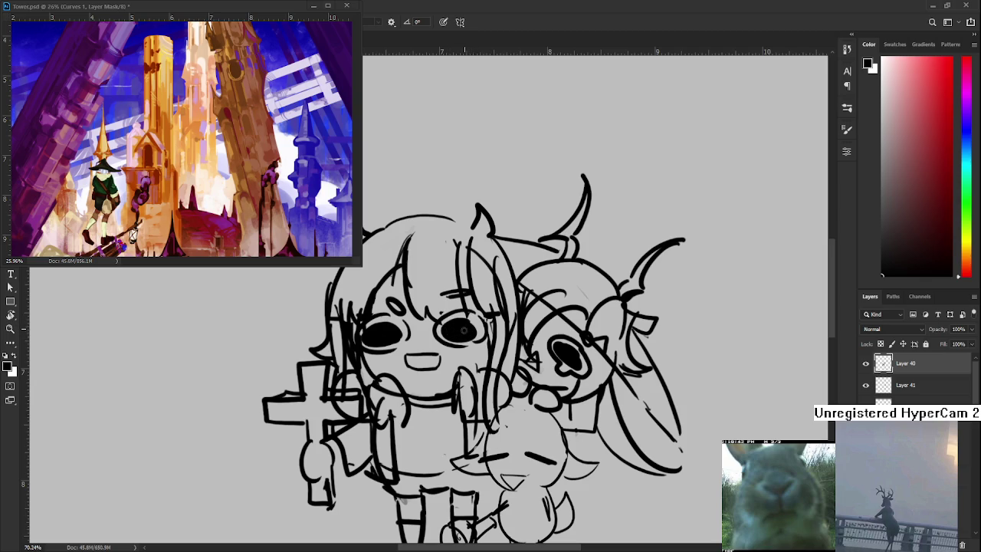
key(e)
drag(445, 292, 459, 297)
key(b)
Erase her open mouth and sketch a small triangular nose in its place
key(e)
mouse_move(406, 356)
mouse_down()
mouse_move(438, 363)
mouse_move(426, 362)
mouse_up()
key(b)
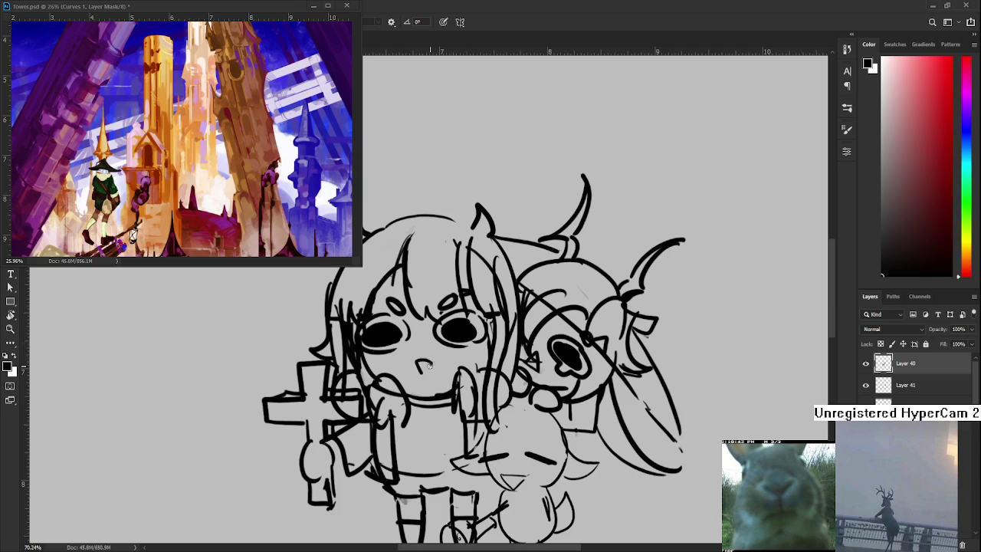
key(ctrl+z)
scroll(474, 322, down, 3)
scroll(460, 330, up, 4)
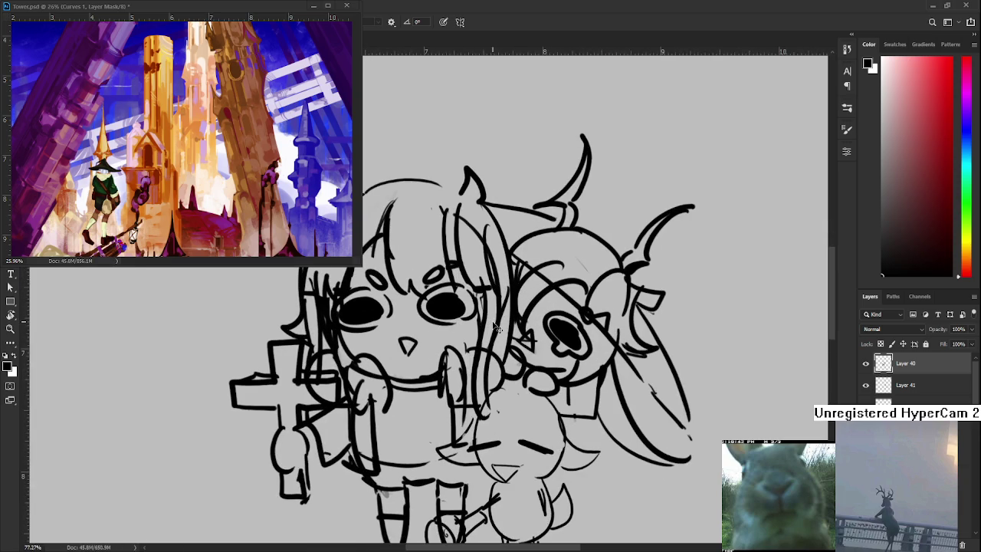
mouse_move(398, 338)
mouse_down()
mouse_move(414, 354)
mouse_move(500, 356)
mouse_up()
key(ctrl+z)
key(ctrl+z)
scroll(500, 356, down, 2)
scroll(499, 356, down, 2)
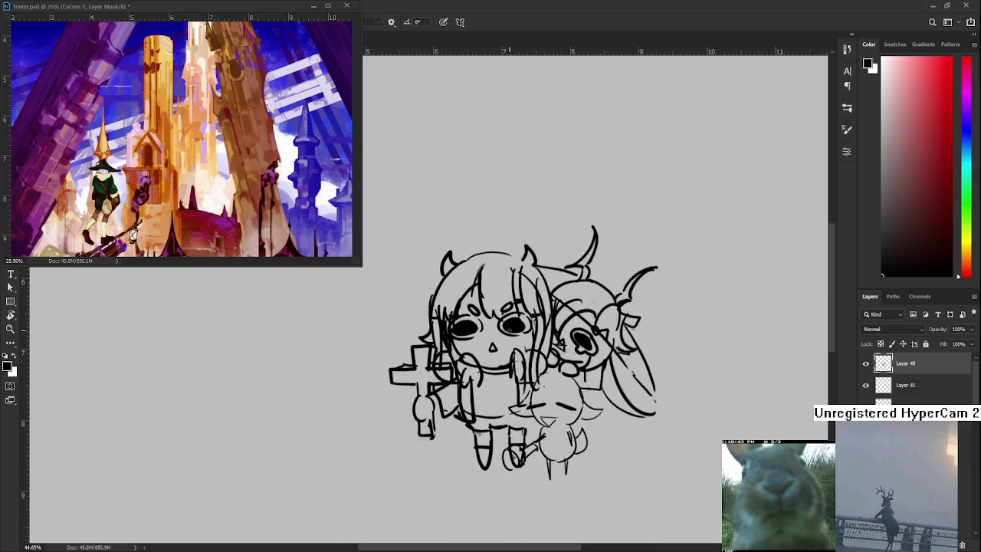
scroll(499, 356, down, 2)
scroll(500, 356, down, 1)
scroll(538, 316, up, 5)
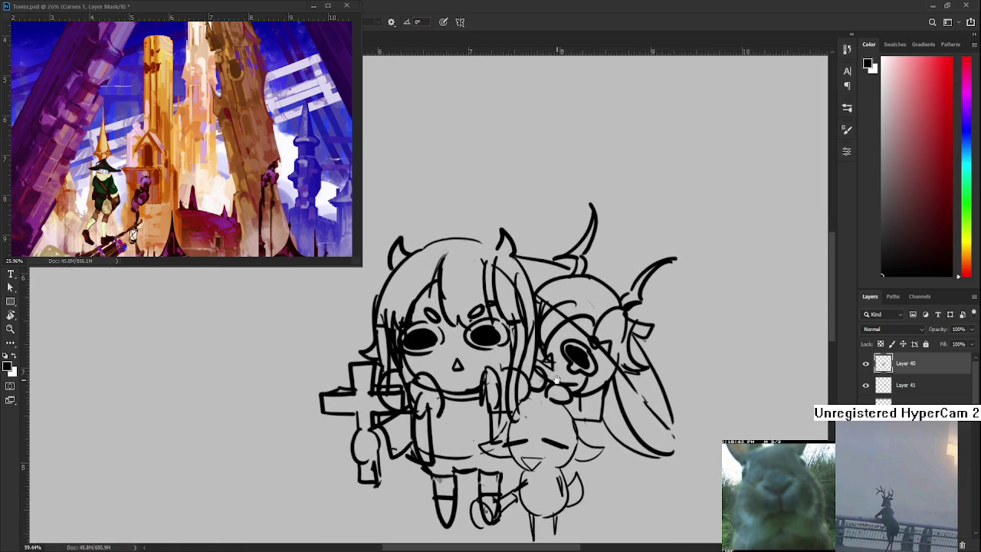
scroll(488, 266, up, 5)
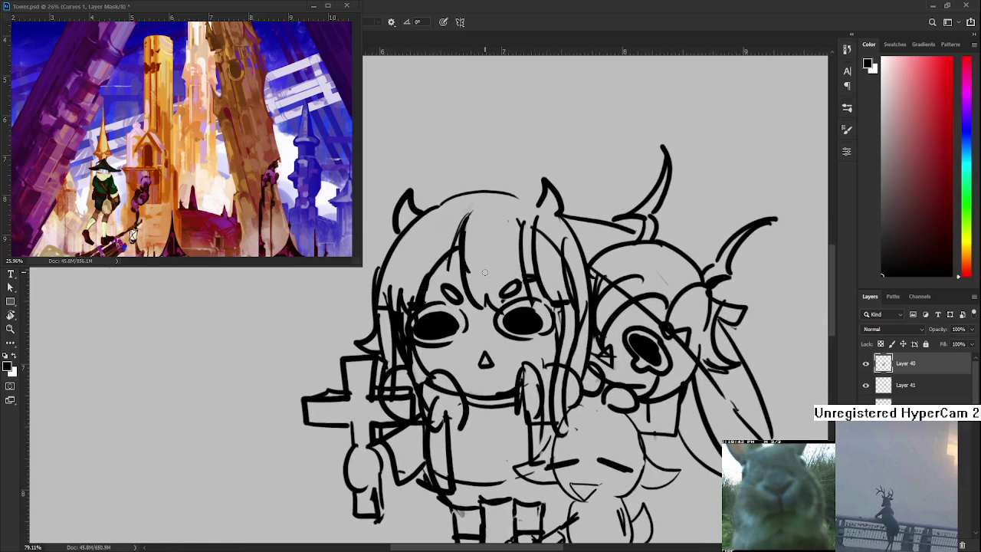
Try dash and tiny-stroke nose variants on the left girl, undoing each attempt
drag(484, 272, 465, 260)
key(ctrl+z)
mouse_move(451, 345)
mouse_down()
mouse_move(476, 345)
mouse_move(466, 352)
mouse_up()
key(ctrl+z)
key(ctrl+z)
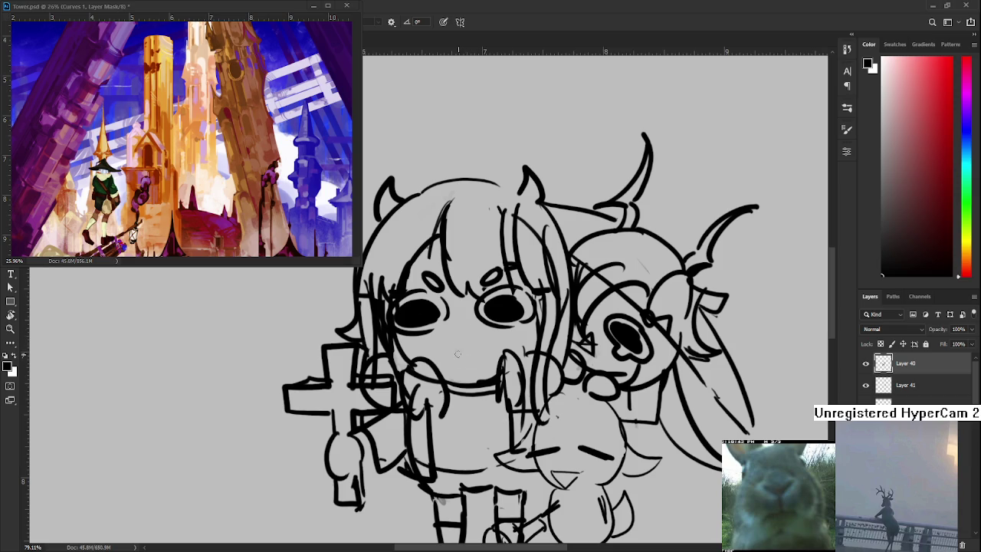
mouse_move(452, 346)
mouse_down()
mouse_move(473, 349)
mouse_move(463, 351)
mouse_up()
key(ctrl+z)
mouse_move(458, 339)
mouse_down()
mouse_move(467, 337)
mouse_move(466, 381)
mouse_move(435, 401)
mouse_up()
key(ctrl+z)
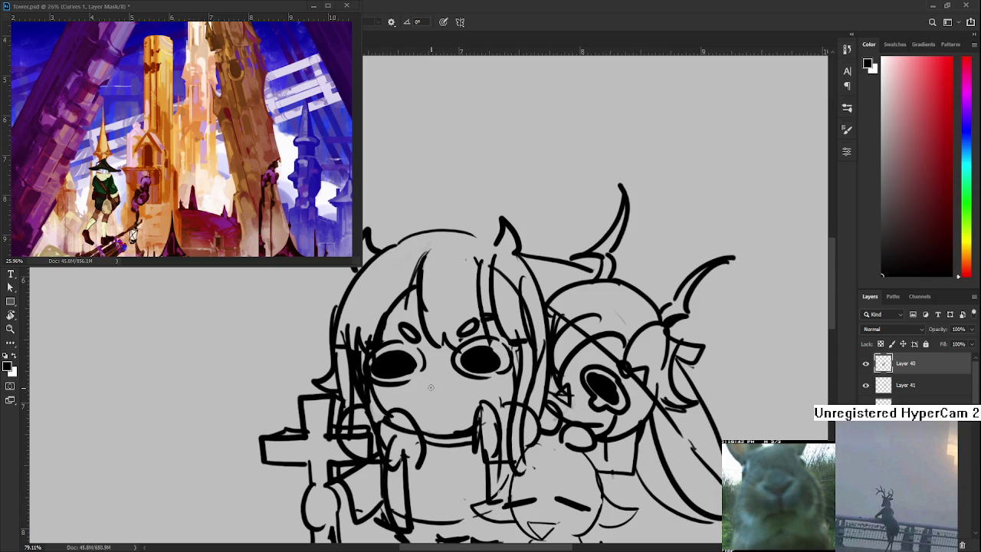
Draw the small v-shaped nose under her face and zoom to check it
drag(430, 386, 445, 387)
scroll(501, 253, down, 1)
scroll(501, 252, down, 2)
scroll(501, 253, down, 3)
scroll(501, 253, down, 2)
scroll(503, 247, up, 3)
scroll(503, 248, down, 1)
scroll(503, 247, down, 1)
scroll(536, 260, up, 1)
scroll(589, 276, down, 1)
scroll(547, 294, up, 2)
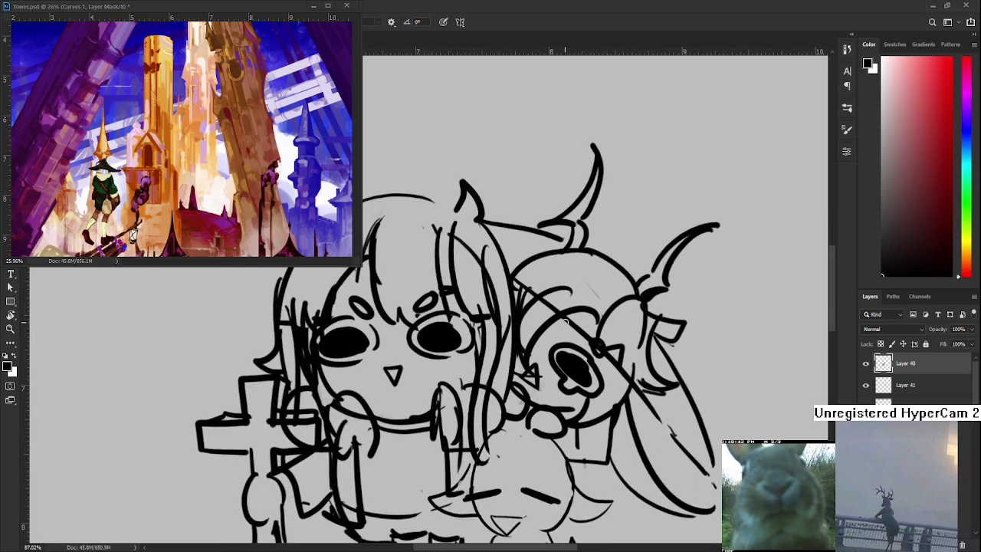
scroll(603, 396, down, 1)
drag(446, 380, 690, 335)
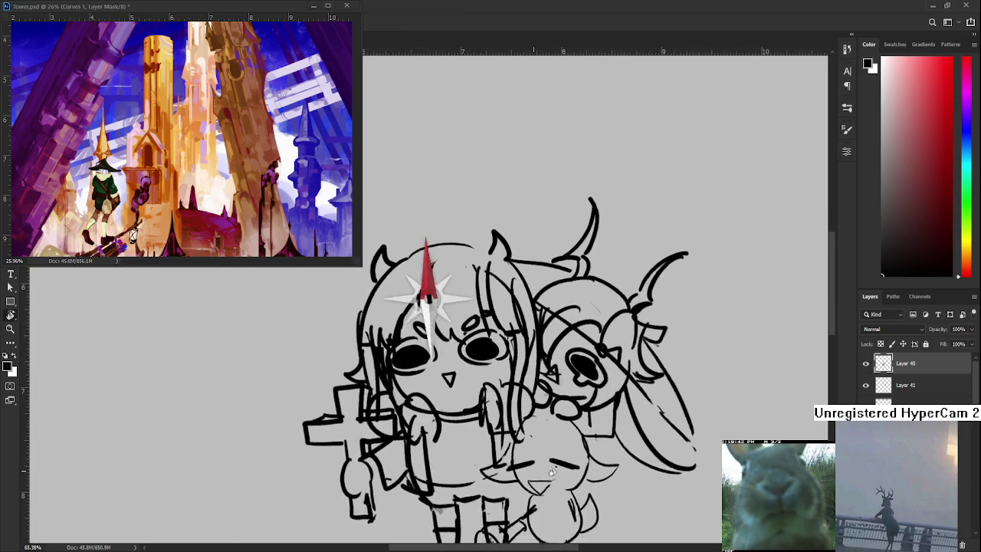
On Layer 41, redraw an angular stroke on the right girl's head
mouse_move(713, 301)
mouse_down()
mouse_move(678, 386)
mouse_move(594, 461)
mouse_up()
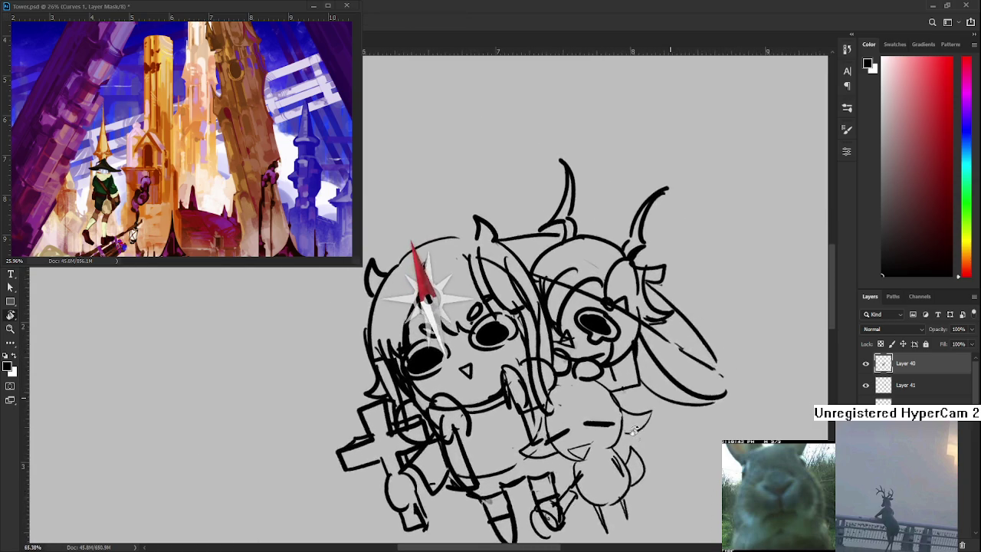
key(b)
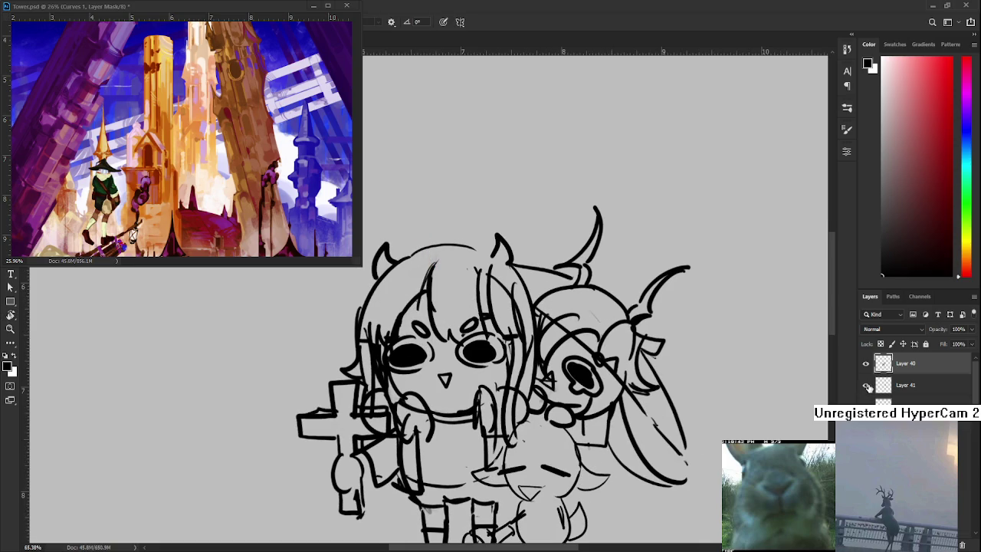
click(905, 384)
drag(539, 304, 598, 312)
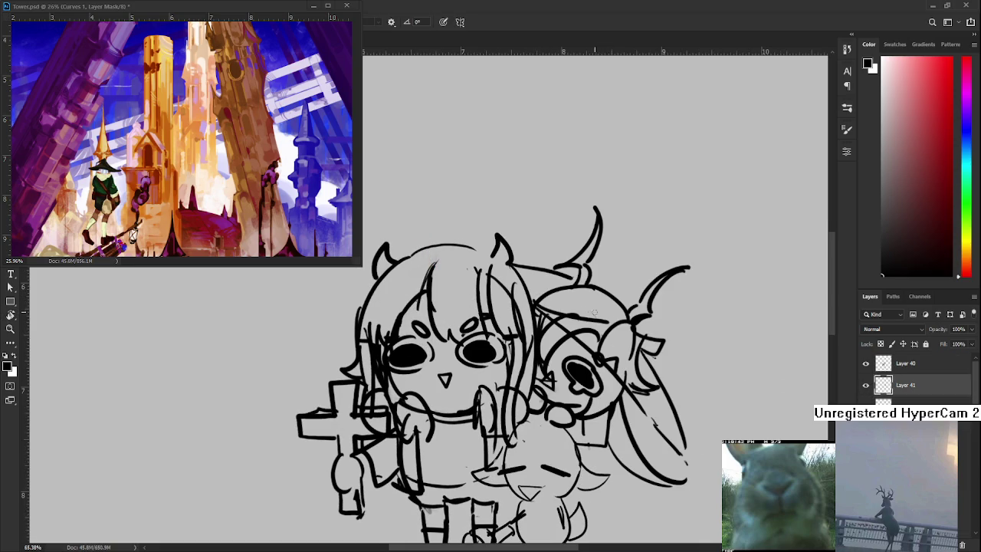
scroll(580, 307, up, 1)
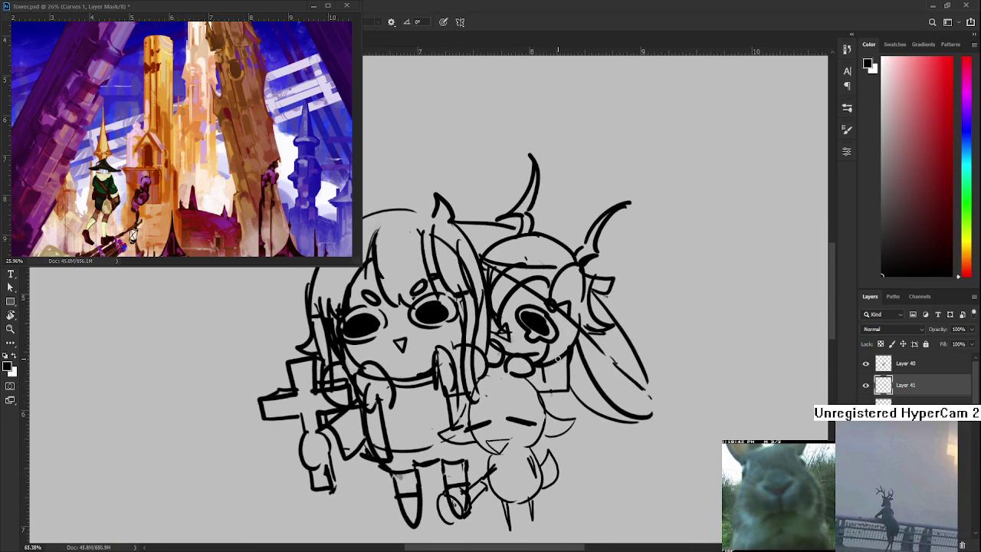
key(ctrl+z)
mouse_move(565, 366)
mouse_down()
mouse_move(543, 391)
mouse_move(556, 412)
mouse_up()
Return to Layer 40 and rotate the tilted canvas view back upright
drag(583, 360, 622, 388)
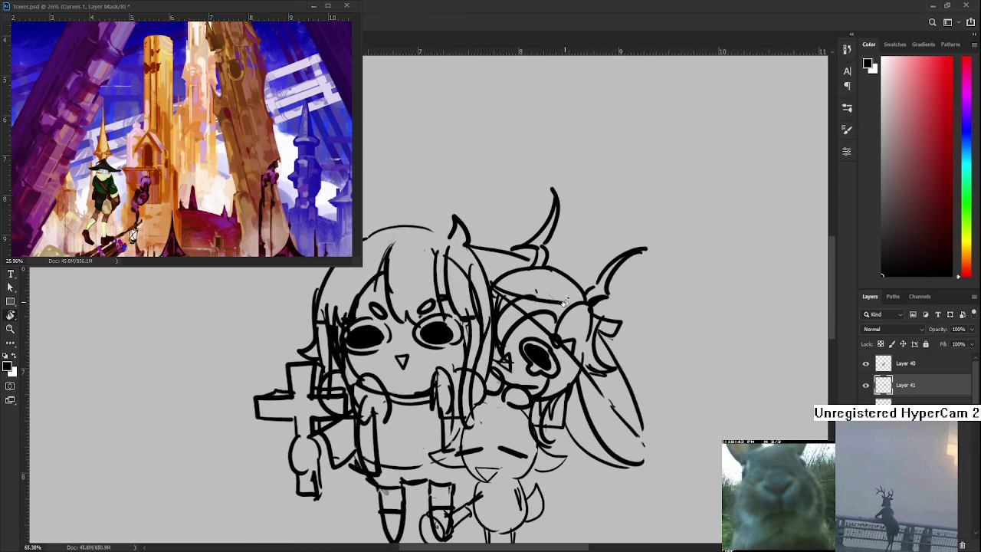
scroll(563, 301, down, 3)
scroll(559, 301, down, 1)
scroll(555, 301, down, 2)
scroll(555, 301, down, 1)
scroll(460, 314, up, 2)
scroll(460, 314, up, 1)
drag(460, 322, 399, 377)
key(b)
click(871, 368)
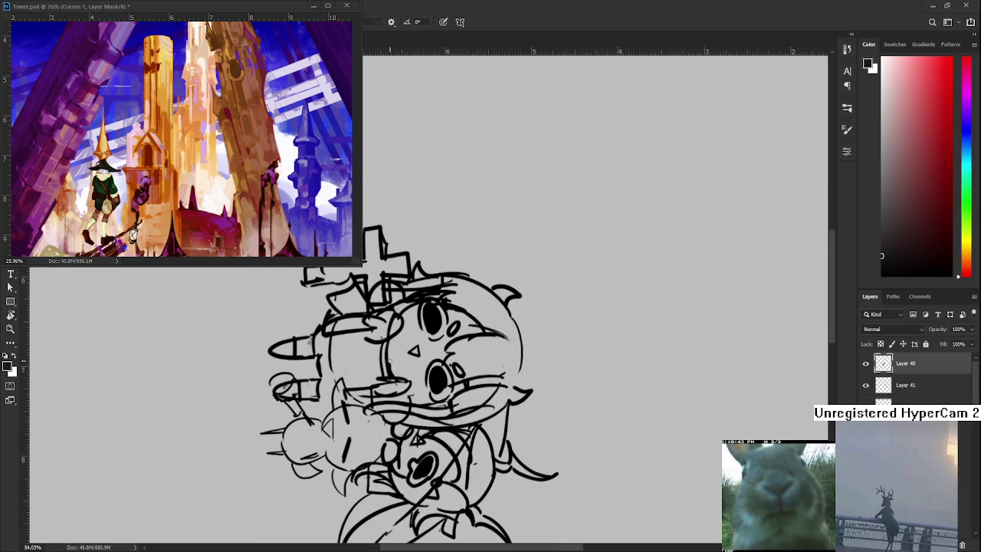
key(e)
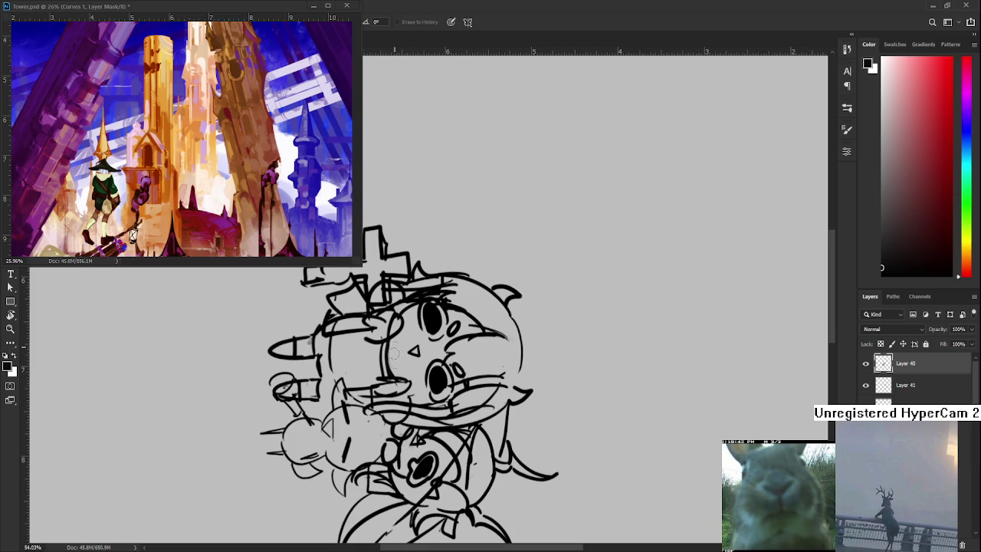
key(r)
drag(394, 347, 496, 345)
key(e)
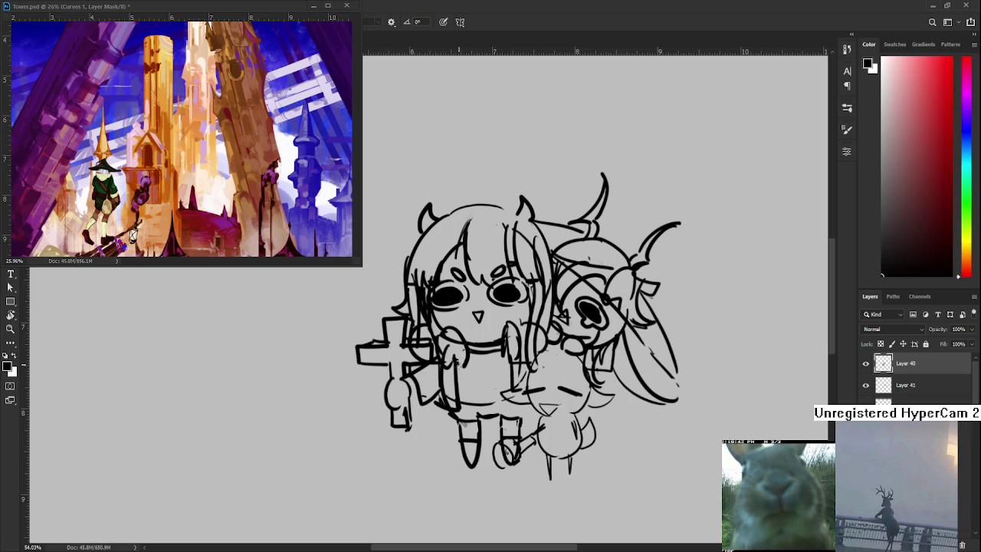
drag(511, 346, 505, 379)
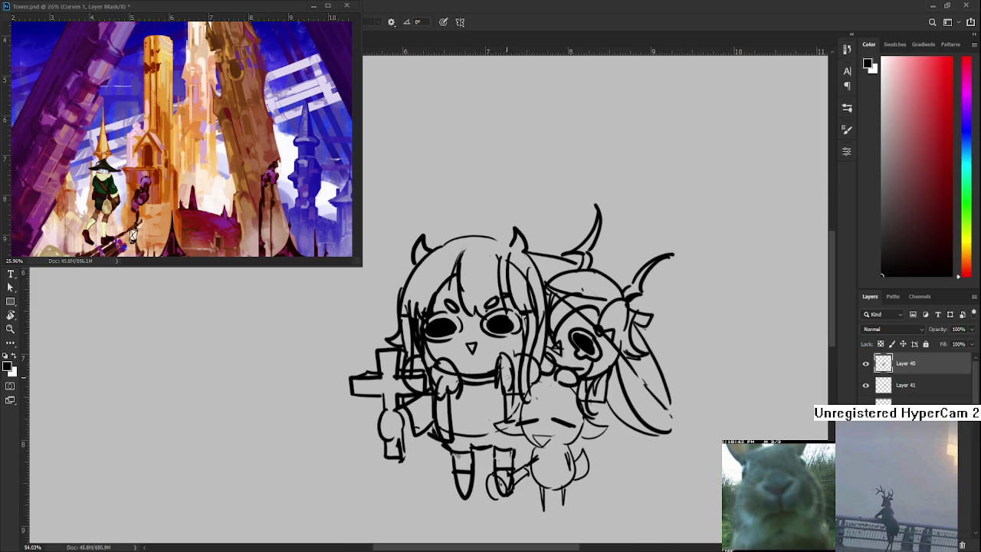
Zoom out and move the view to the empty lower-right area of the canvas
scroll(470, 469, down, 2)
scroll(470, 469, down, 2)
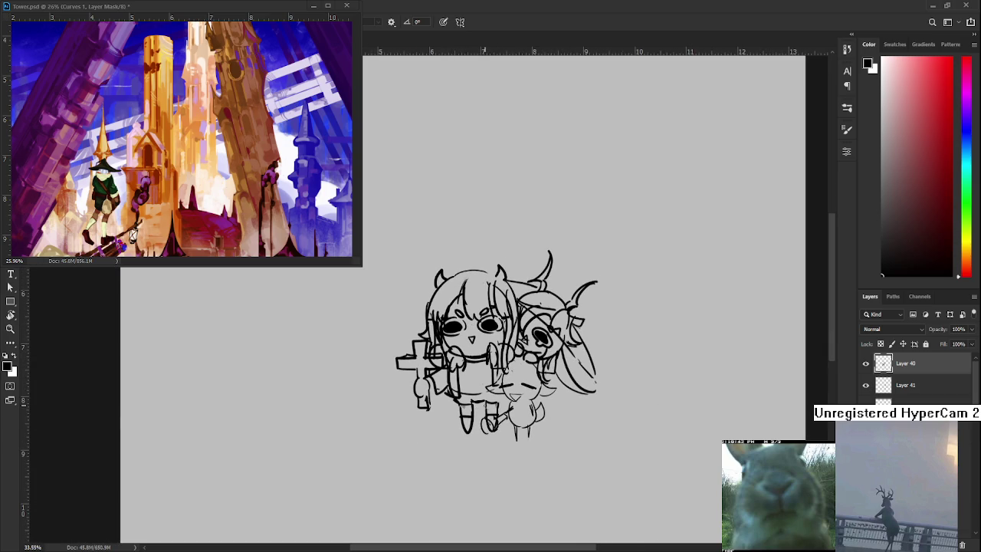
scroll(494, 383, down, 1)
scroll(493, 382, down, 1)
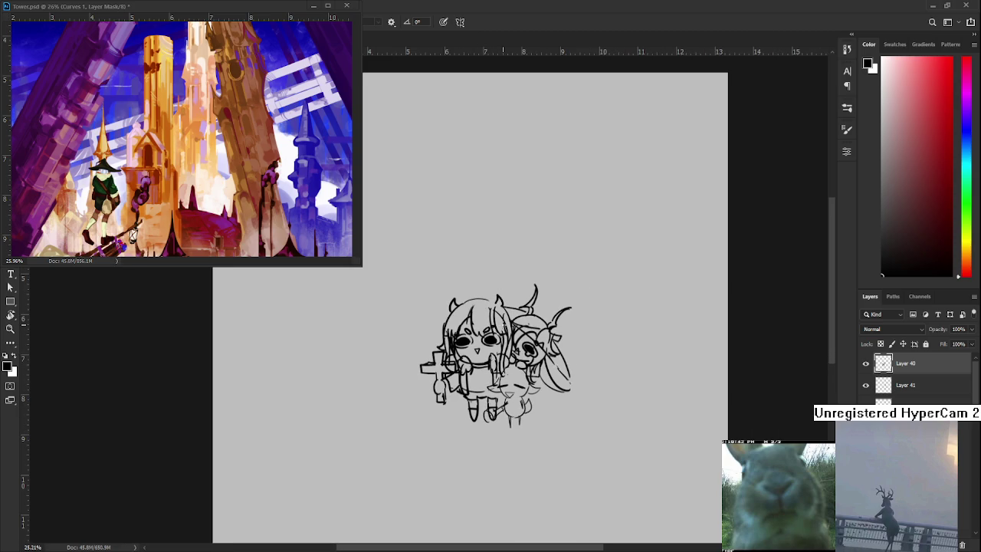
scroll(502, 322, up, 1)
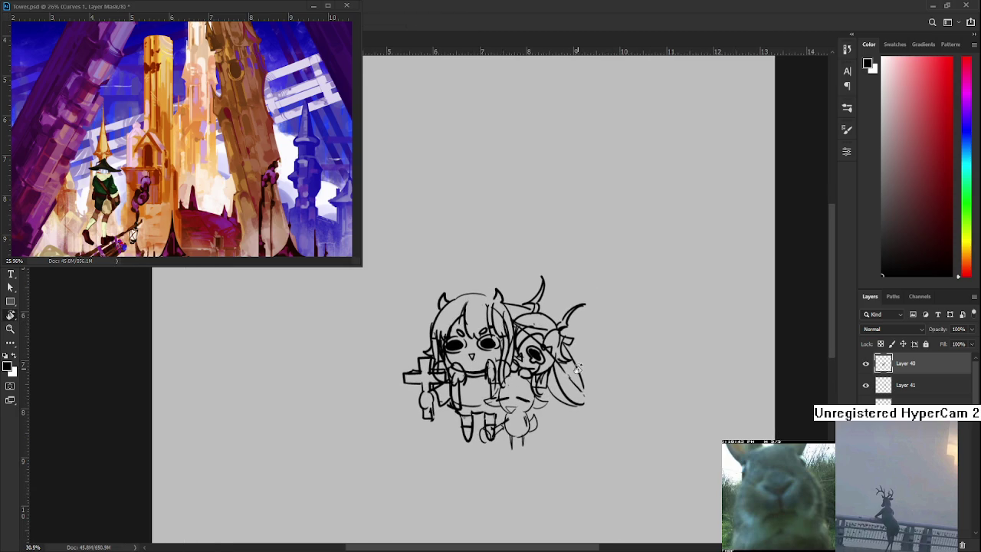
drag(509, 404, 559, 306)
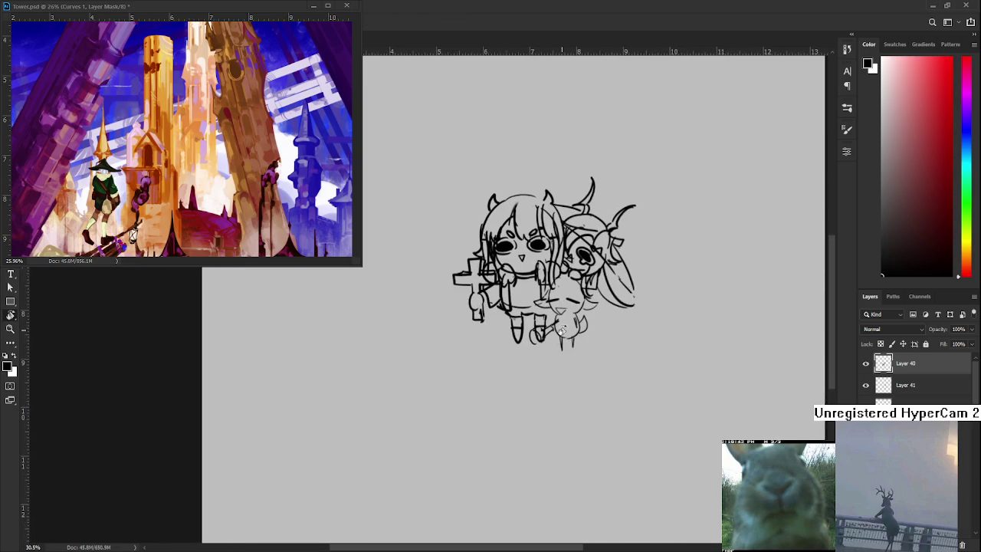
scroll(560, 314, down, 1)
scroll(904, 379, down, 3)
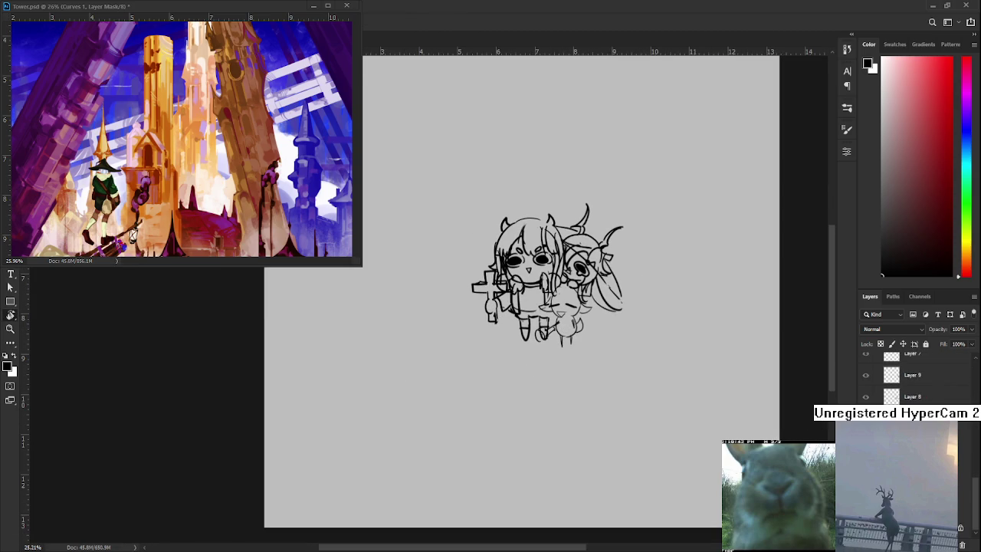
click(865, 396)
drag(764, 76, 650, 40)
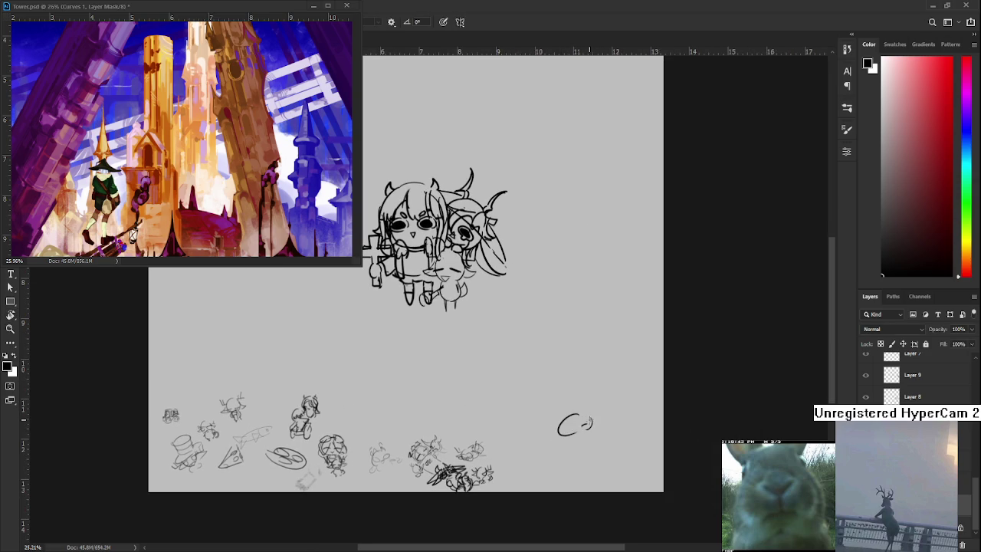
Sketch a small scribbled head there, undoing one unwanted curved stroke
drag(584, 418, 585, 428)
mouse_move(588, 411)
mouse_down()
mouse_move(594, 429)
mouse_move(548, 439)
mouse_up()
key(ctrl+z)
key(ctrl+z)
key(e)
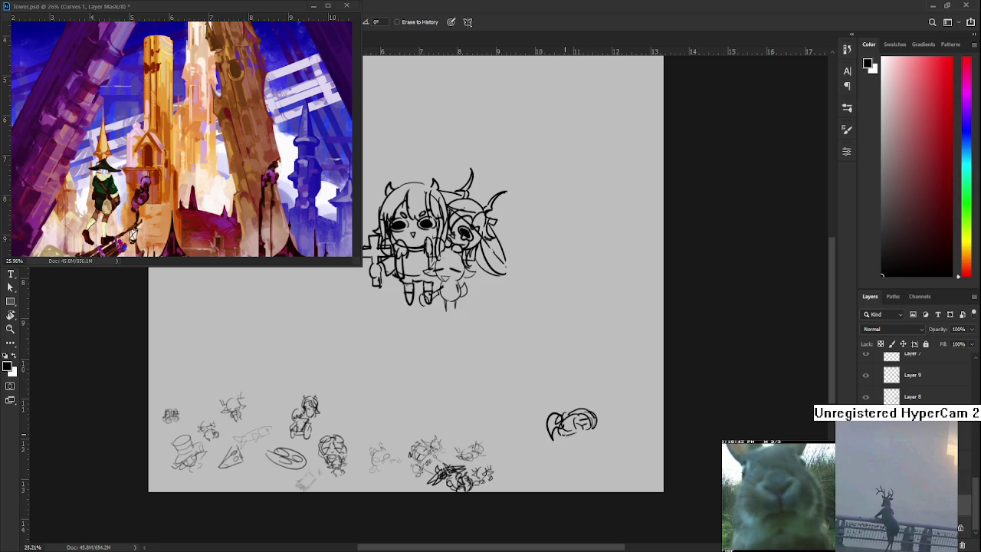
key(b)
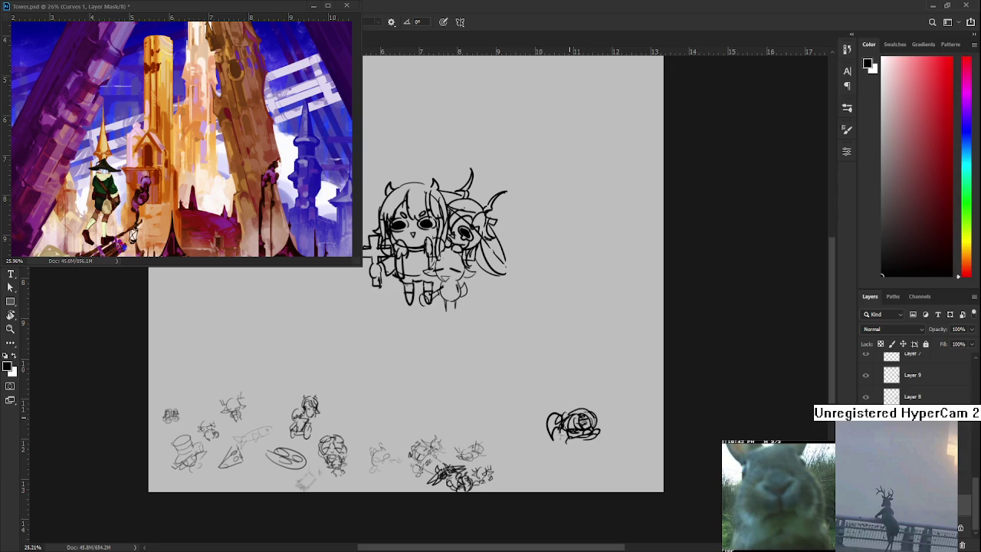
drag(576, 429, 554, 391)
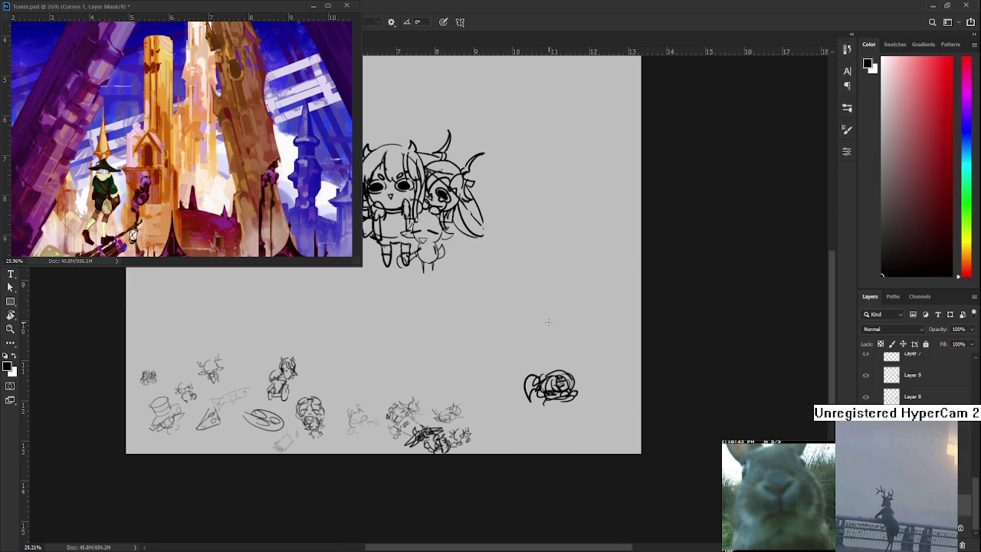
With white as the colour and Layers 40 and 41 hidden, fill the sheep's hammer and body
scroll(548, 322, up, 1)
scroll(528, 311, up, 1)
scroll(492, 291, up, 1)
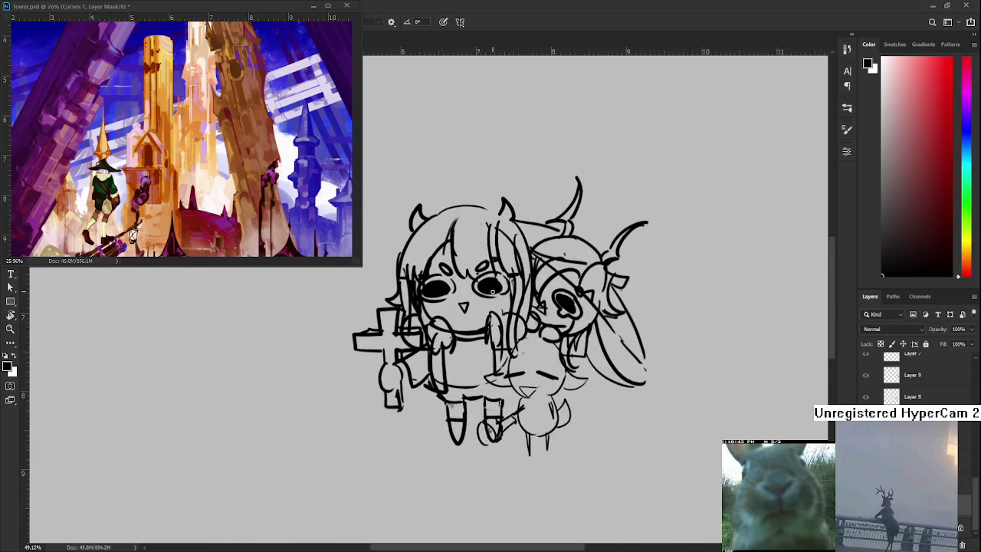
scroll(470, 350, up, 1)
scroll(725, 421, down, 1)
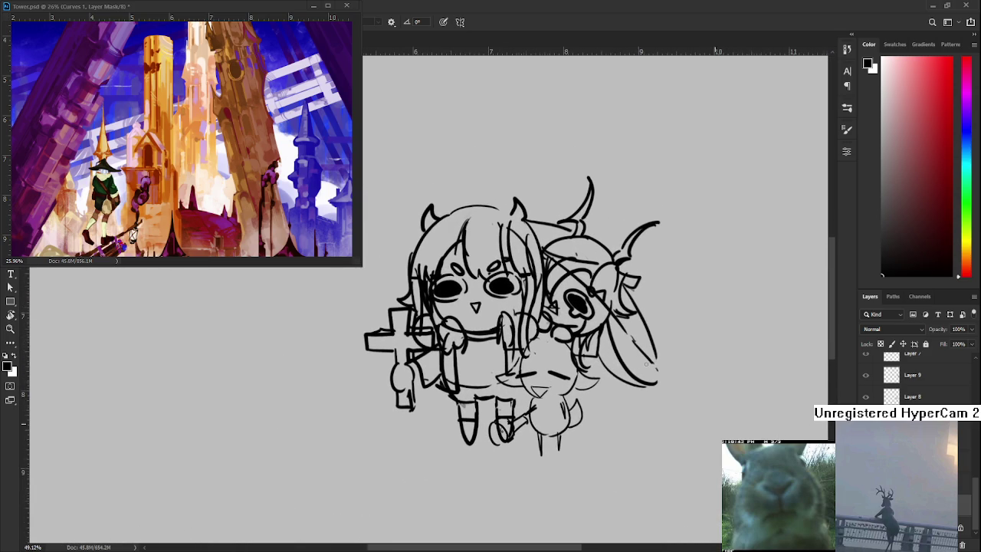
scroll(911, 379, up, 5)
scroll(911, 379, up, 5)
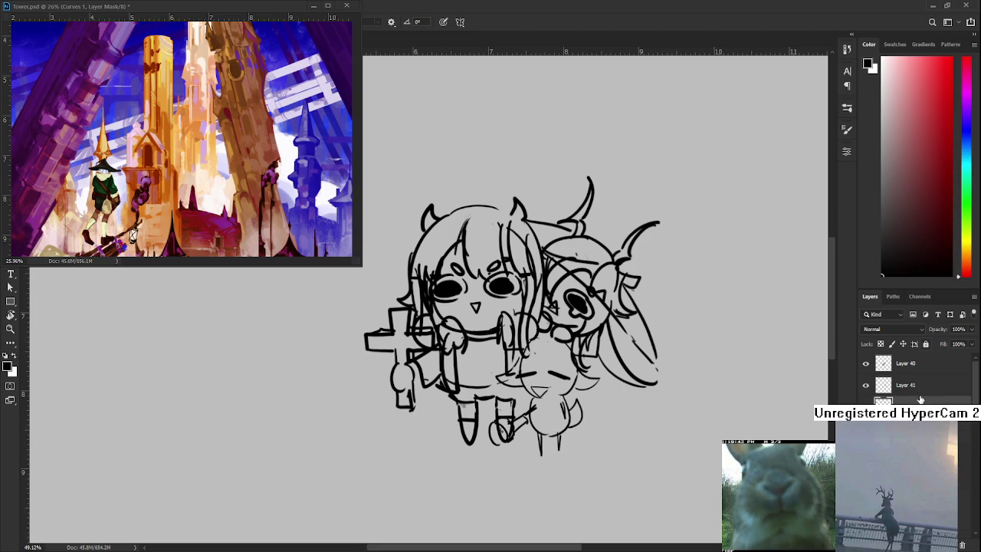
key(x)
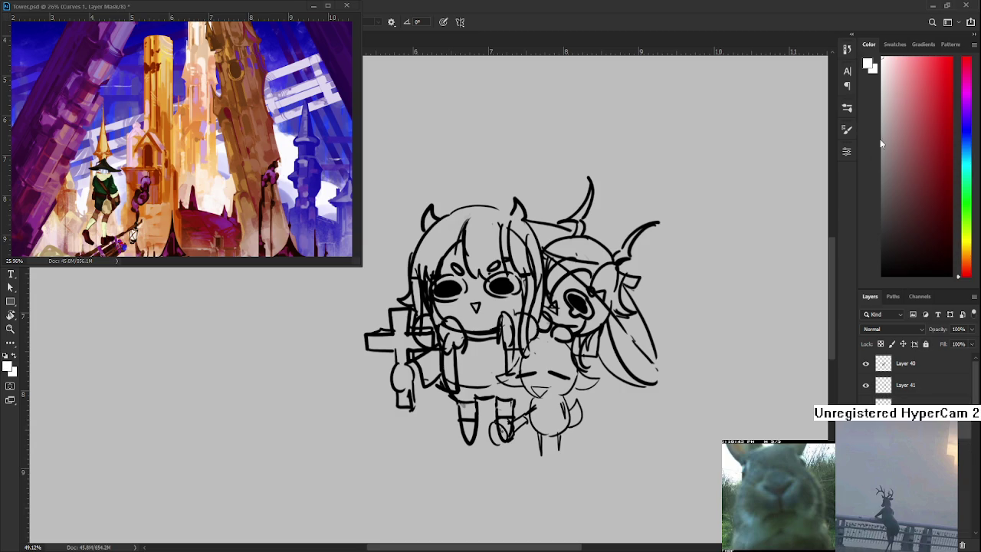
click(866, 363)
click(865, 384)
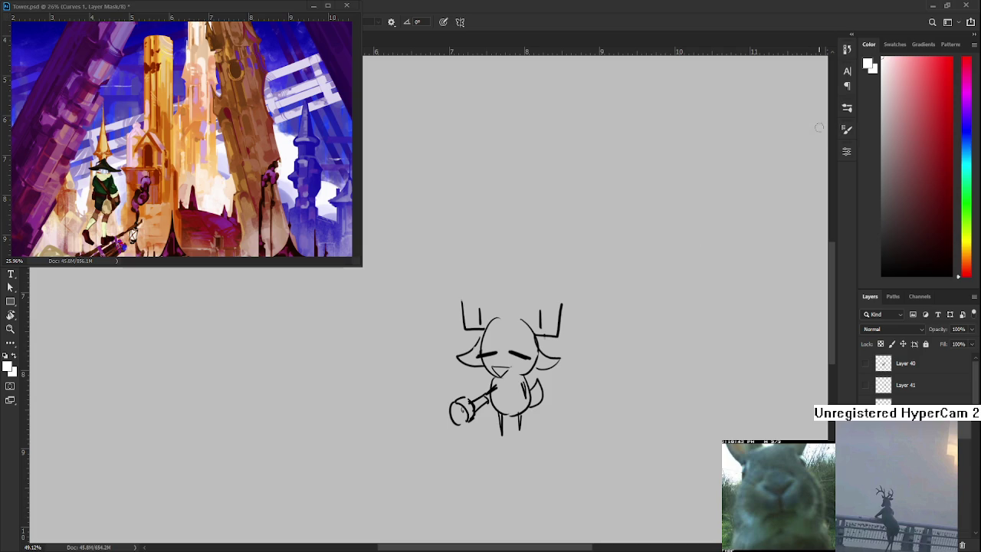
mouse_move(463, 409)
mouse_down()
mouse_move(500, 383)
mouse_move(510, 403)
mouse_move(523, 382)
mouse_move(494, 349)
mouse_move(483, 360)
mouse_move(471, 351)
mouse_move(464, 358)
mouse_move(496, 328)
mouse_move(520, 325)
mouse_move(515, 348)
mouse_move(521, 366)
mouse_move(530, 337)
mouse_move(529, 367)
mouse_move(545, 360)
mouse_move(536, 354)
mouse_move(521, 367)
mouse_move(532, 341)
mouse_up()
mouse_move(518, 383)
mouse_down()
mouse_move(536, 394)
mouse_move(510, 406)
mouse_move(502, 425)
mouse_move(520, 421)
mouse_up()
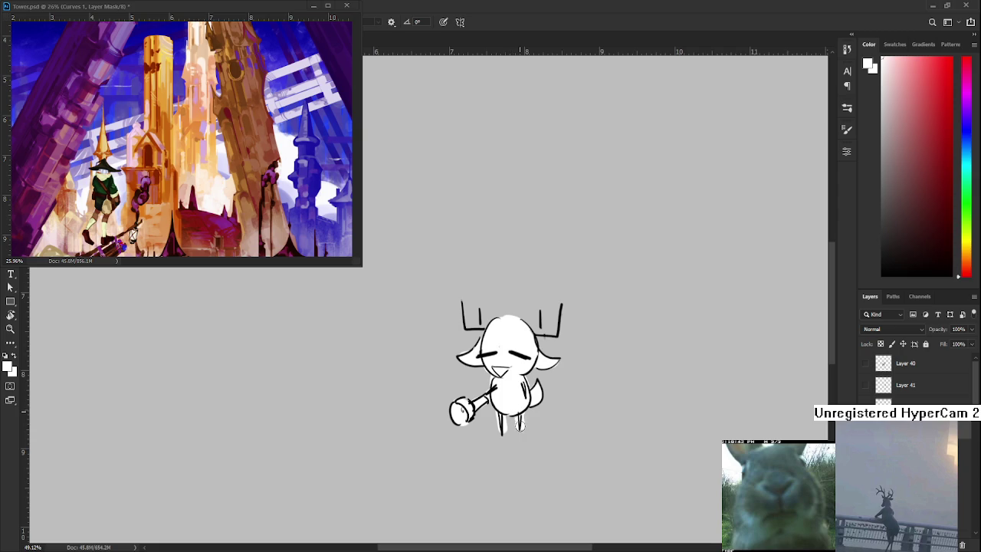
Add a thin line along the hammer handle and erase the white fill from both legs
scroll(478, 422, up, 5)
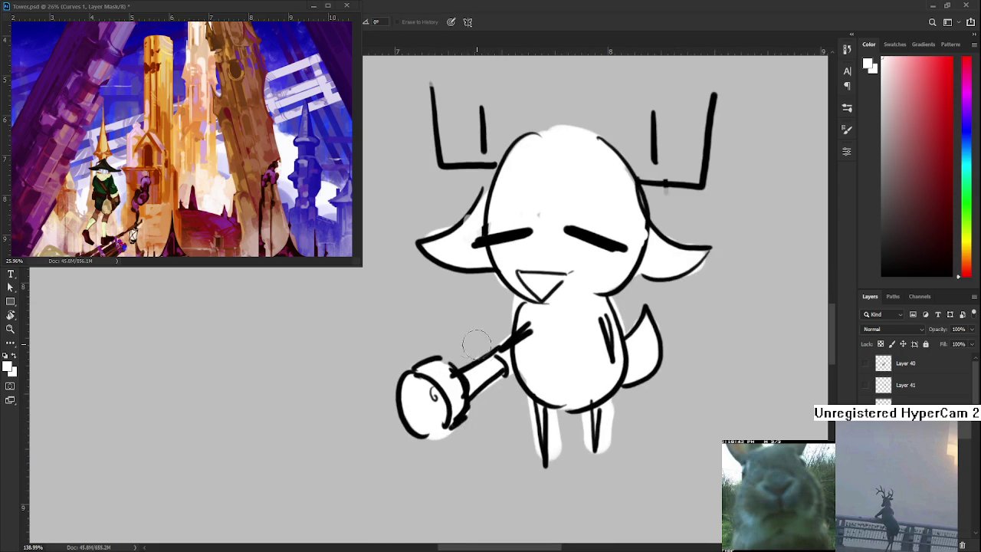
key(bracketleft)
key(bracketleft)
key(bracketleft)
mouse_move(441, 436)
mouse_down()
mouse_move(503, 363)
mouse_move(447, 399)
mouse_move(461, 472)
mouse_up()
mouse_move(467, 429)
mouse_down()
mouse_move(482, 455)
mouse_move(511, 468)
mouse_up()
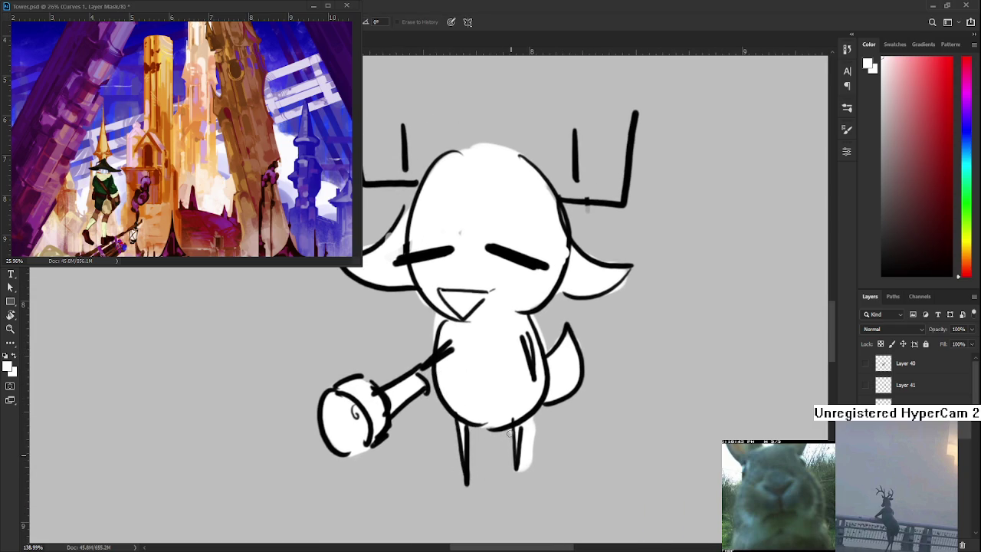
drag(529, 426, 527, 465)
drag(558, 410, 484, 455)
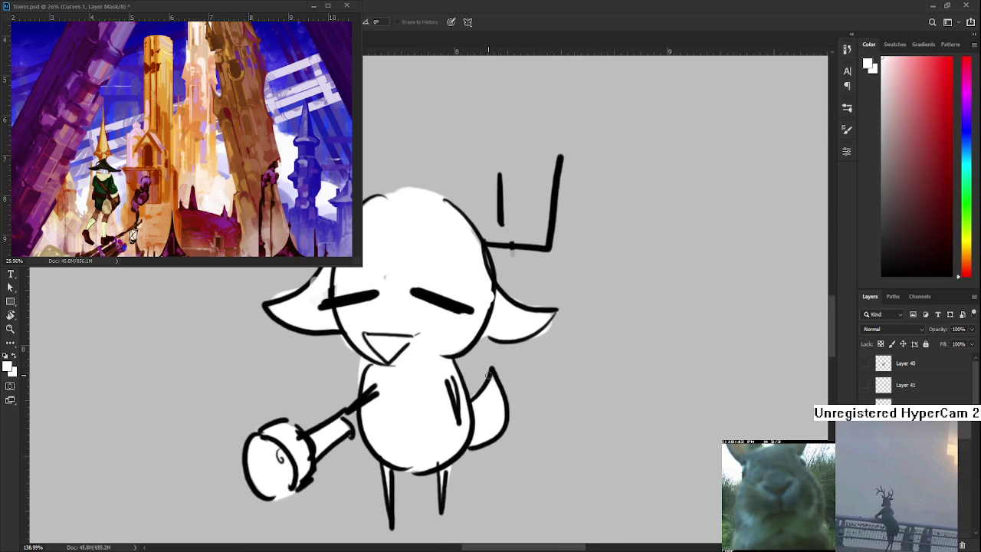
Rotate the view about 60 degrees to touch up, then turn it upright and recentre the sheep
key(r)
drag(571, 339, 460, 408)
key(e)
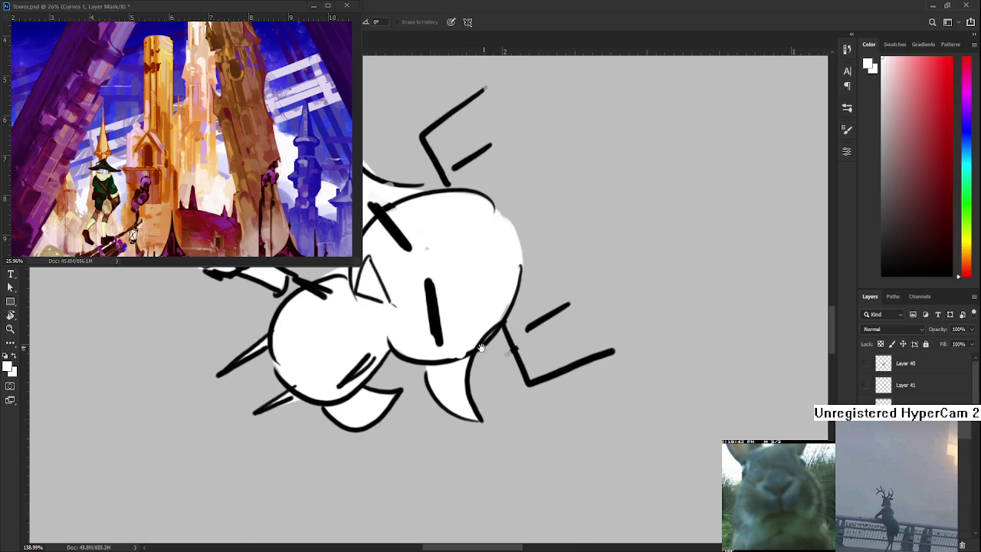
scroll(483, 347, up, 3)
key(r)
drag(527, 401, 530, 354)
key(e)
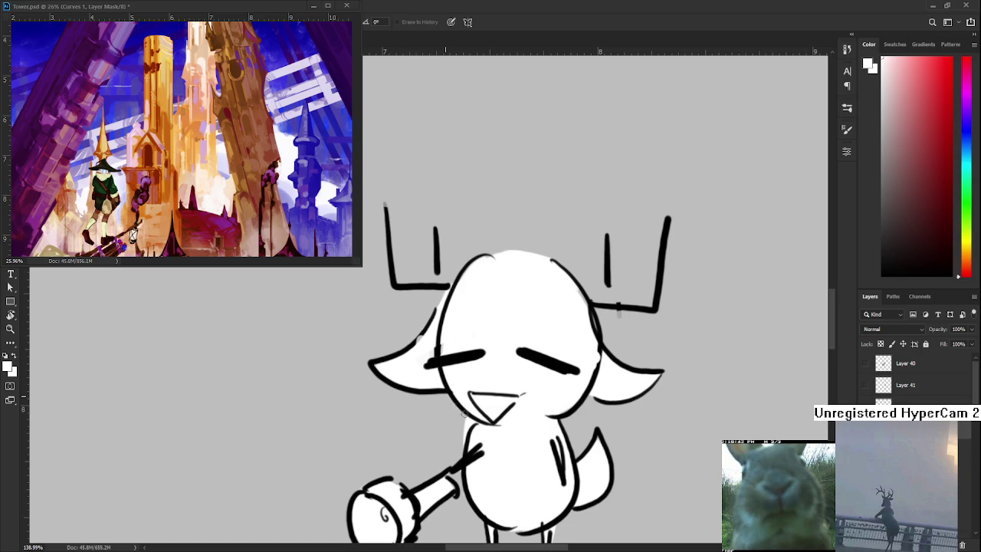
scroll(445, 459, down, 3)
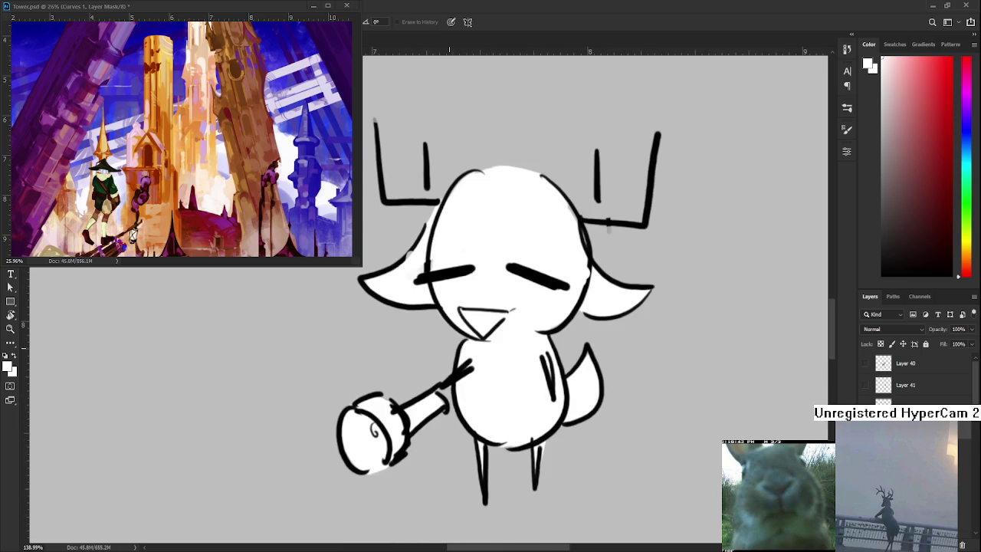
scroll(446, 338, down, 3)
scroll(576, 367, down, 2)
drag(575, 367, 578, 253)
scroll(916, 375, down, 5)
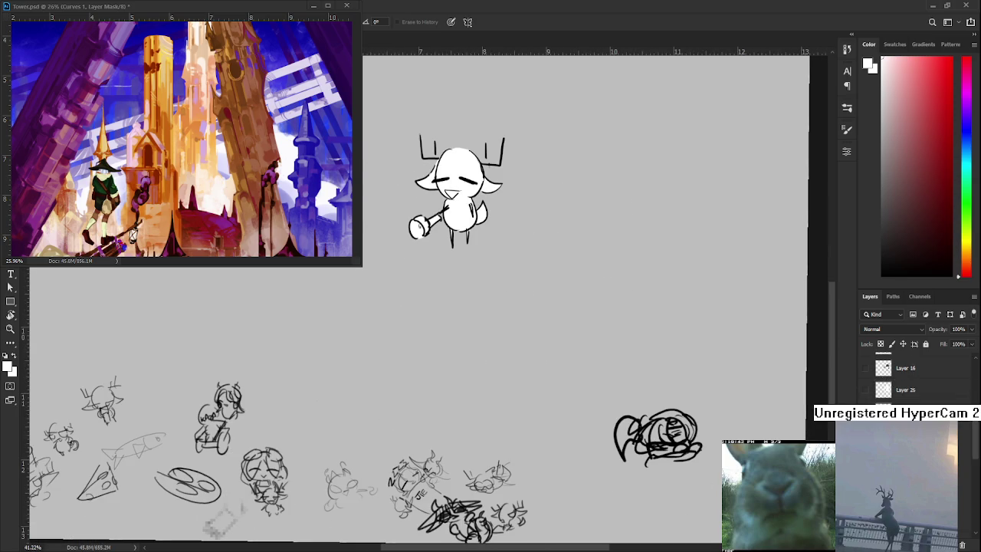
In black, doodle a small head among the bottom thumbnails, undoing a stray stroke
scroll(916, 375, down, 5)
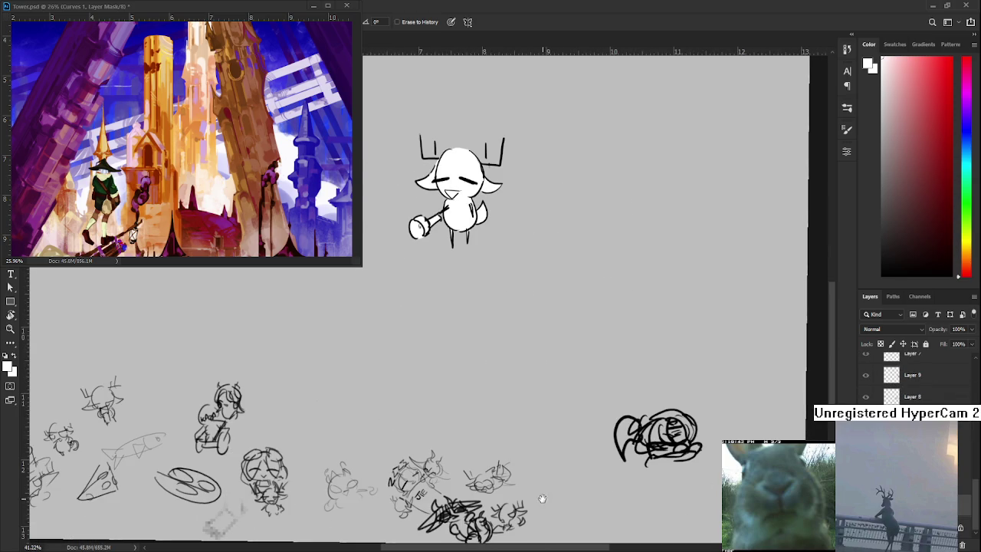
drag(590, 486, 515, 401)
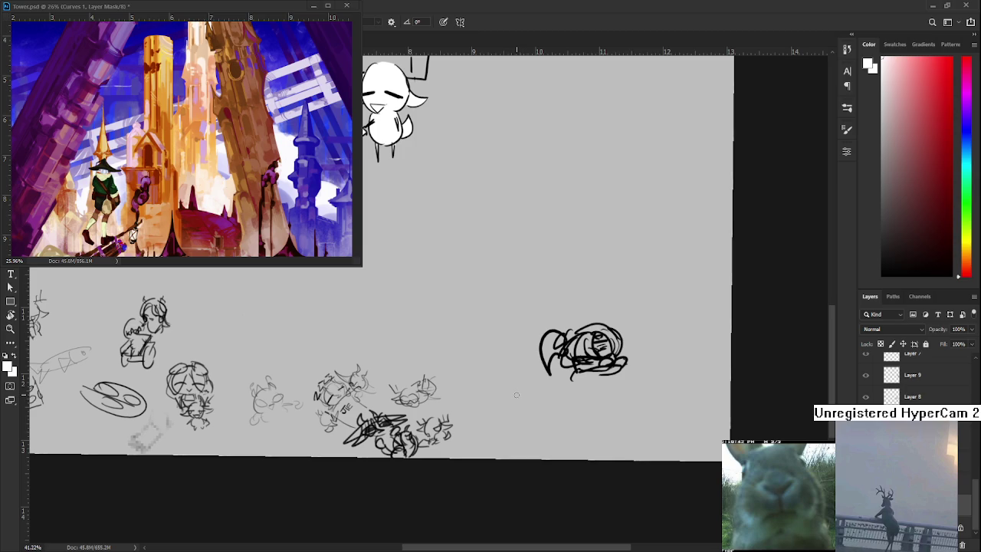
key(d)
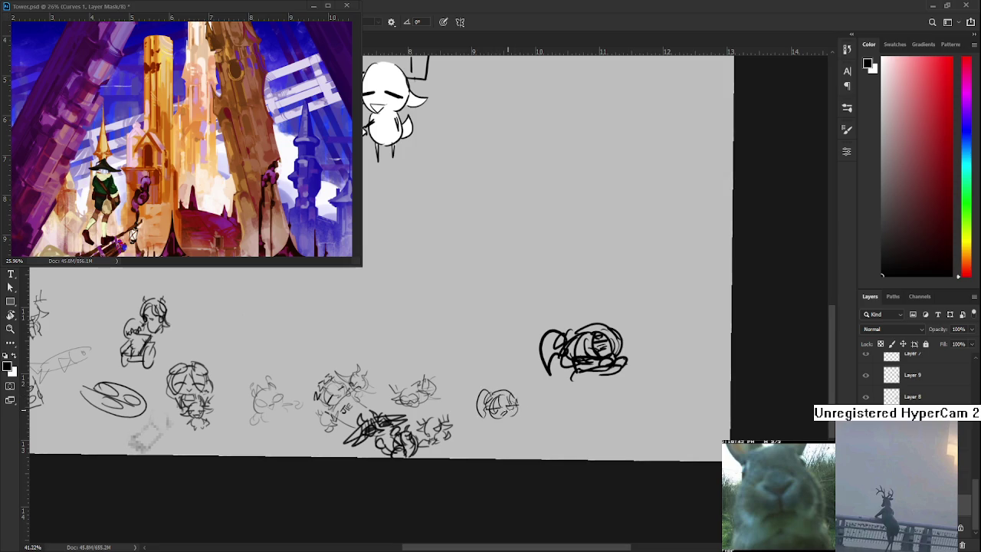
drag(495, 414, 507, 424)
key(ctrl+z)
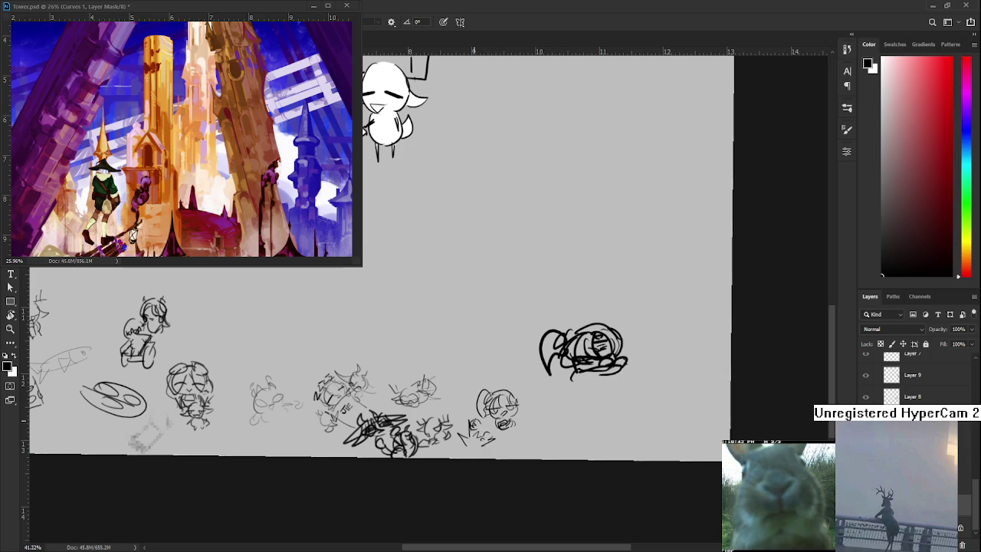
mouse_move(521, 347)
mouse_down()
mouse_move(534, 432)
mouse_move(573, 502)
mouse_move(605, 516)
mouse_up()
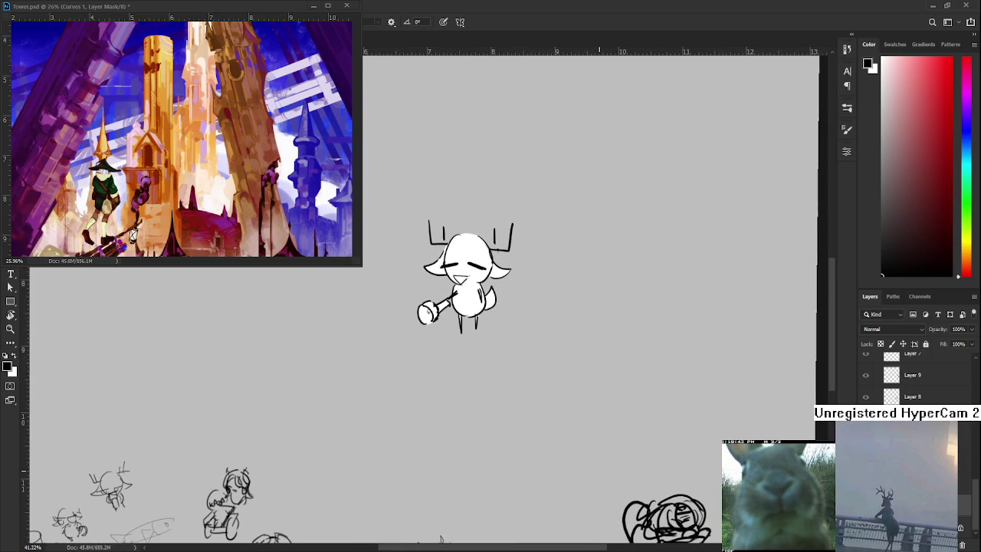
Show Layer 41's horned head sketch in place of the hidden sheep layers
scroll(891, 386, up, 5)
scroll(891, 387, up, 5)
scroll(891, 387, up, 5)
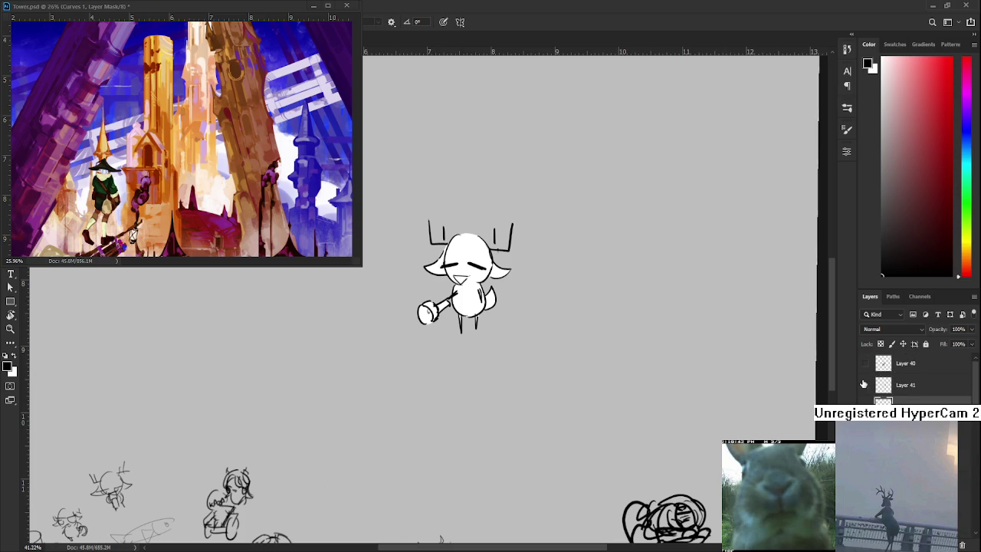
click(866, 385)
click(866, 406)
click(865, 428)
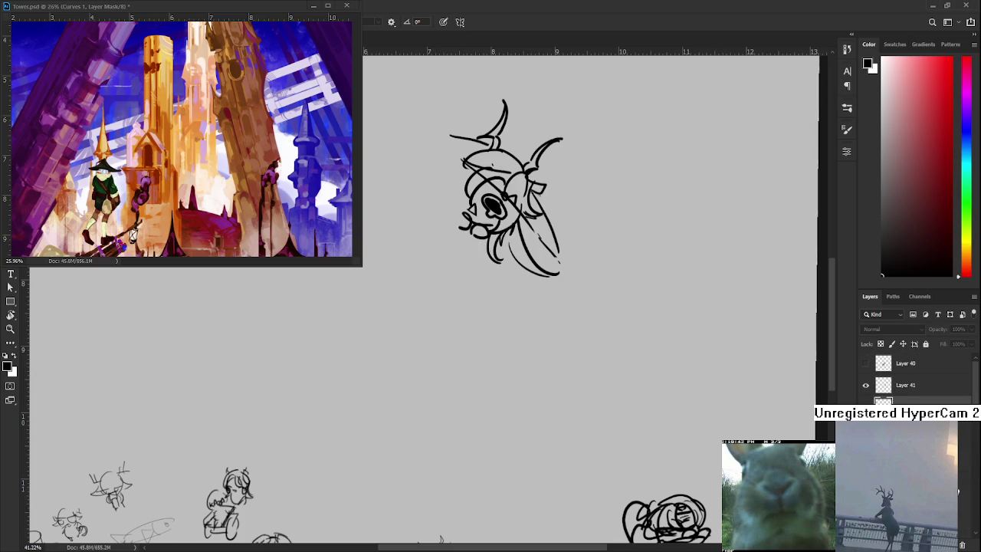
scroll(472, 131, up, 1)
scroll(472, 130, up, 3)
Switch to white and paint the second girl's face, erasing stray paint
alt+click(472, 130)
key(x)
scroll(469, 262, down, 2)
scroll(470, 262, down, 1)
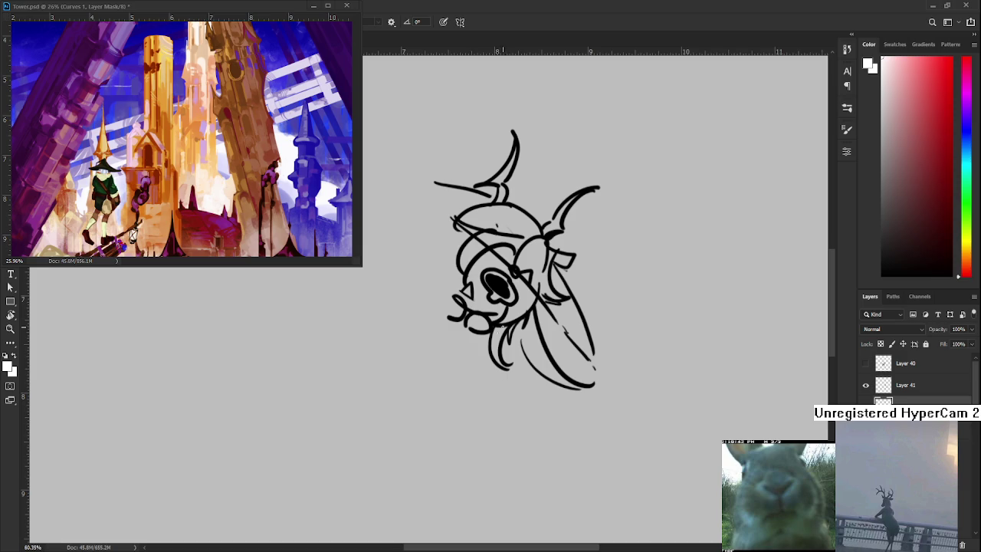
mouse_move(495, 308)
mouse_down()
mouse_move(479, 268)
mouse_move(458, 310)
mouse_move(483, 312)
mouse_move(515, 291)
mouse_move(486, 245)
mouse_move(481, 305)
mouse_up()
mouse_move(452, 284)
mouse_down()
mouse_move(447, 327)
mouse_move(460, 276)
mouse_move(483, 268)
mouse_move(509, 285)
mouse_move(512, 320)
mouse_move(529, 291)
mouse_move(521, 348)
mouse_move(489, 393)
mouse_move(500, 427)
mouse_move(497, 402)
mouse_up()
key(e)
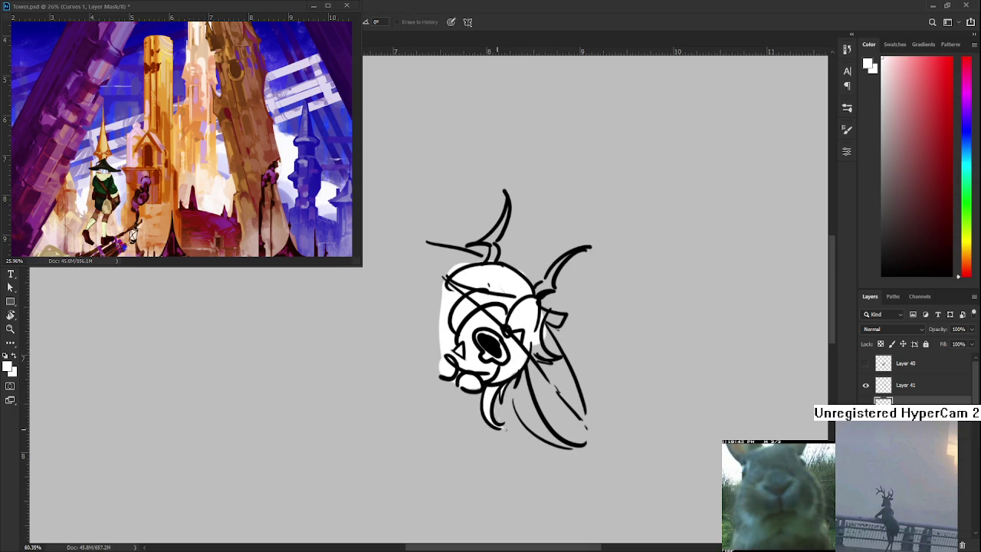
drag(503, 337, 433, 331)
Fill the hair strands and horn area with white, trimming overflow
key(b)
mouse_move(446, 367)
mouse_down()
mouse_move(460, 410)
mouse_move(510, 435)
mouse_move(505, 443)
mouse_up()
key(e)
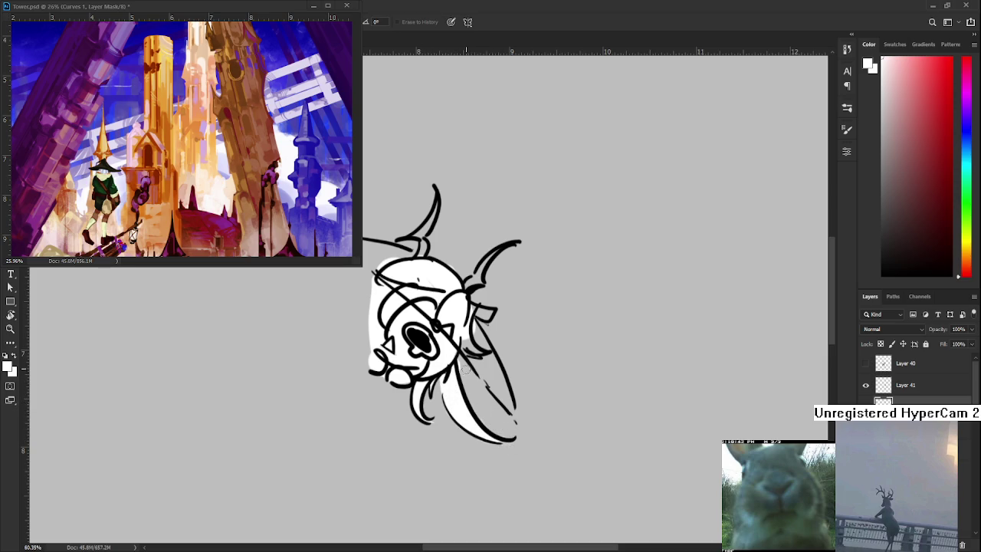
key(b)
mouse_move(465, 370)
mouse_down()
mouse_move(443, 388)
mouse_move(458, 348)
mouse_move(450, 352)
mouse_move(494, 432)
mouse_move(476, 427)
mouse_up()
key(e)
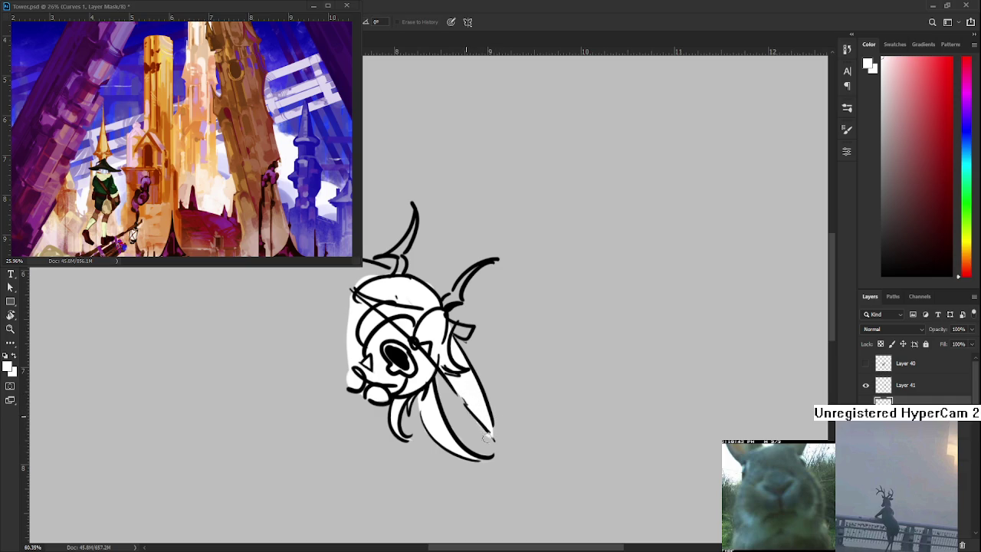
mouse_move(452, 330)
mouse_down()
mouse_move(468, 391)
mouse_move(456, 357)
mouse_move(507, 322)
mouse_move(501, 332)
mouse_up()
key(b)
key(e)
key(b)
White-fill the horn base and left of the head, clean edges, then hide Layer 41
mouse_move(417, 341)
mouse_down()
mouse_move(428, 276)
mouse_move(434, 305)
mouse_move(430, 264)
mouse_up()
key(e)
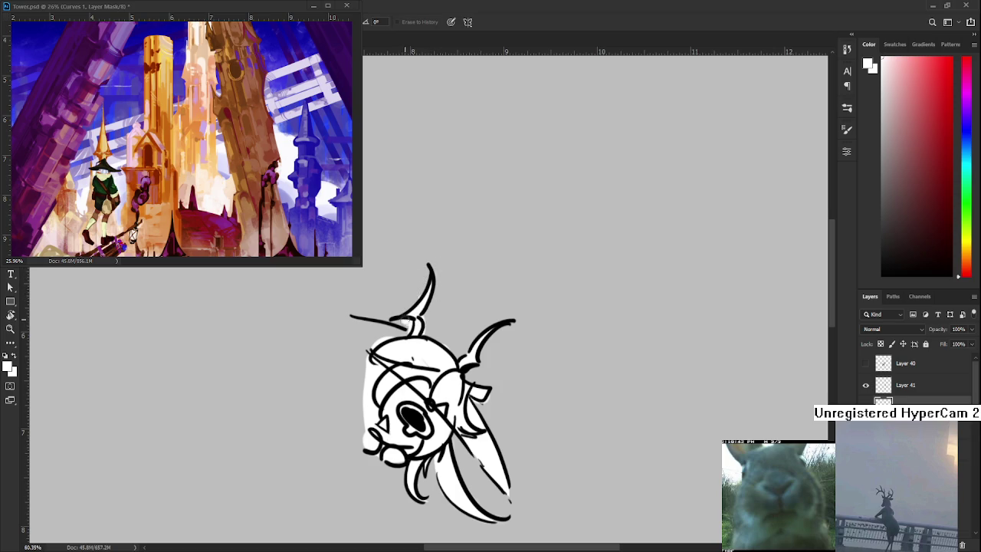
drag(400, 314, 406, 333)
key(b)
mouse_move(383, 330)
mouse_down()
mouse_move(367, 350)
mouse_move(372, 406)
mouse_up()
key(e)
scroll(459, 351, down, 1)
scroll(459, 351, down, 2)
scroll(459, 350, down, 2)
scroll(482, 332, up, 1)
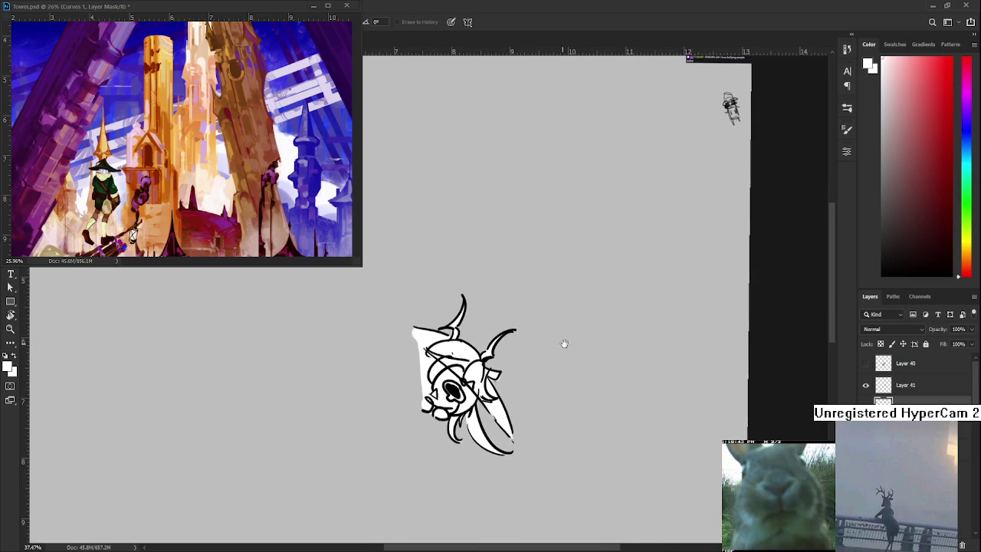
click(866, 386)
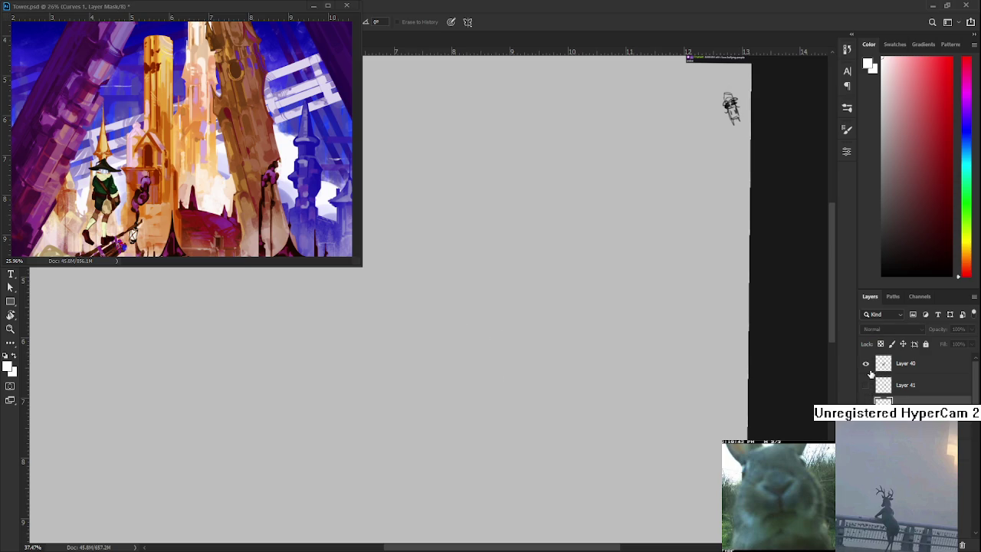
Show the main girl's Layer 40 and add a new layer for her white fill
click(866, 363)
click(894, 385)
key(ctrl+shift+alt+n)
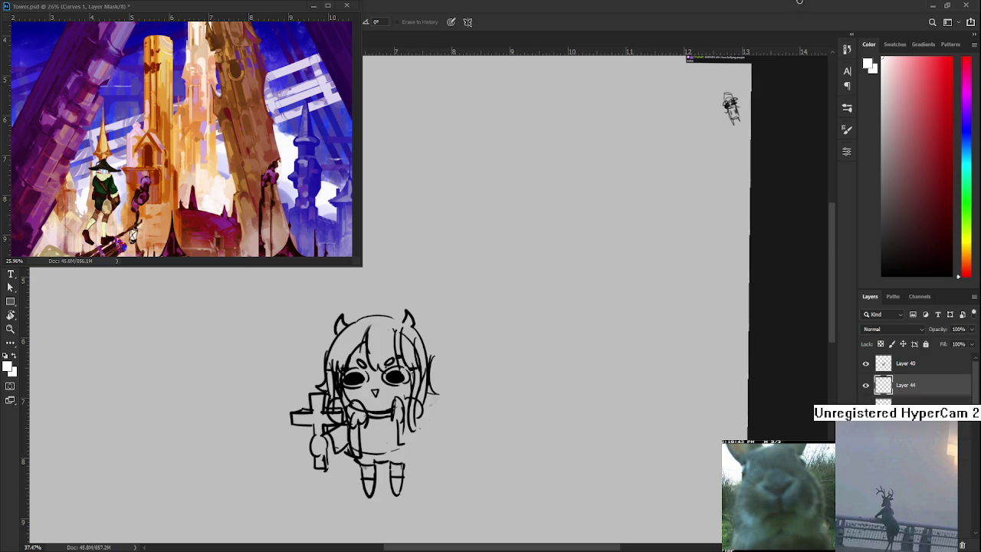
scroll(593, 331, up, 1)
scroll(593, 330, up, 1)
Paint the cross, hand, chest and neck white, erasing fill from the legs
key(b)
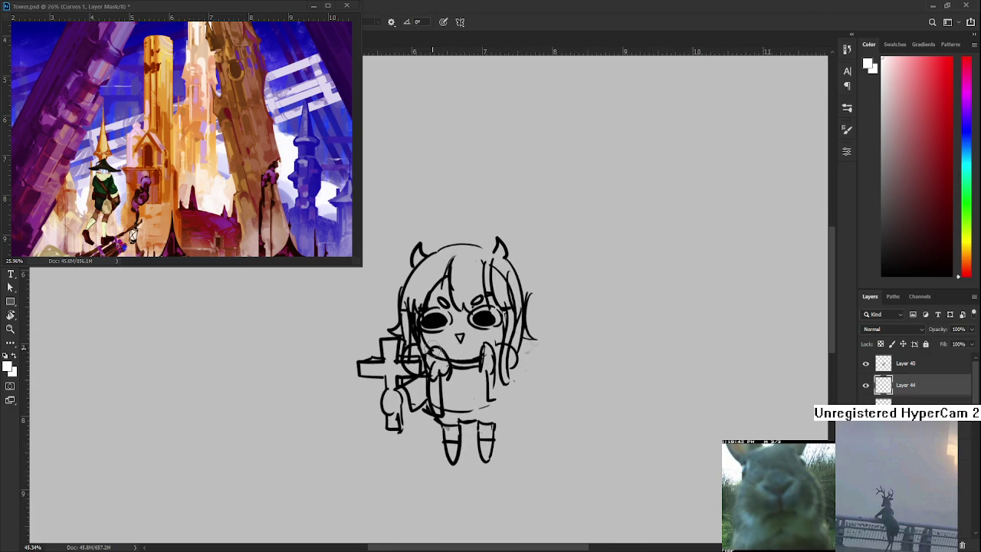
mouse_move(398, 369)
mouse_down()
mouse_move(360, 369)
mouse_move(389, 348)
mouse_up()
drag(390, 403, 392, 425)
key(e)
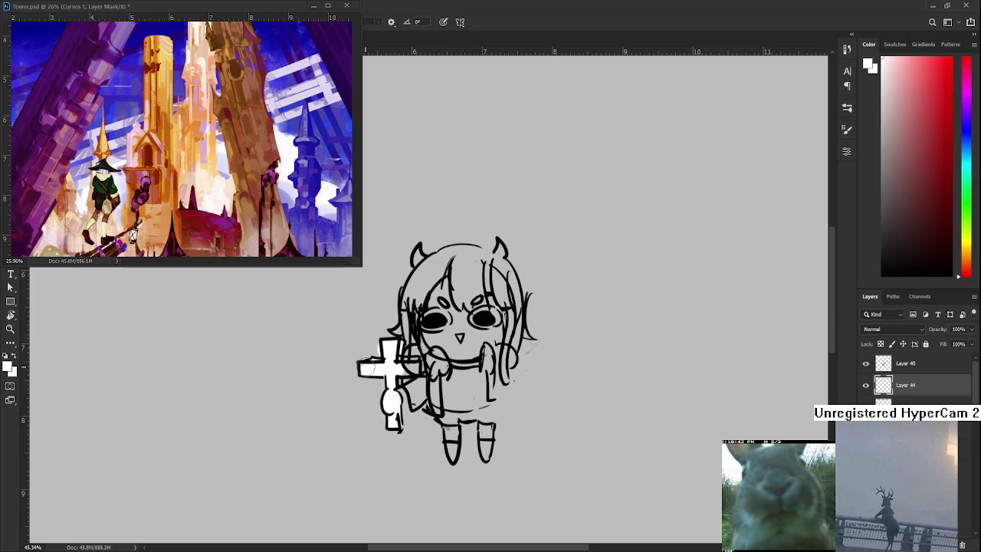
key(b)
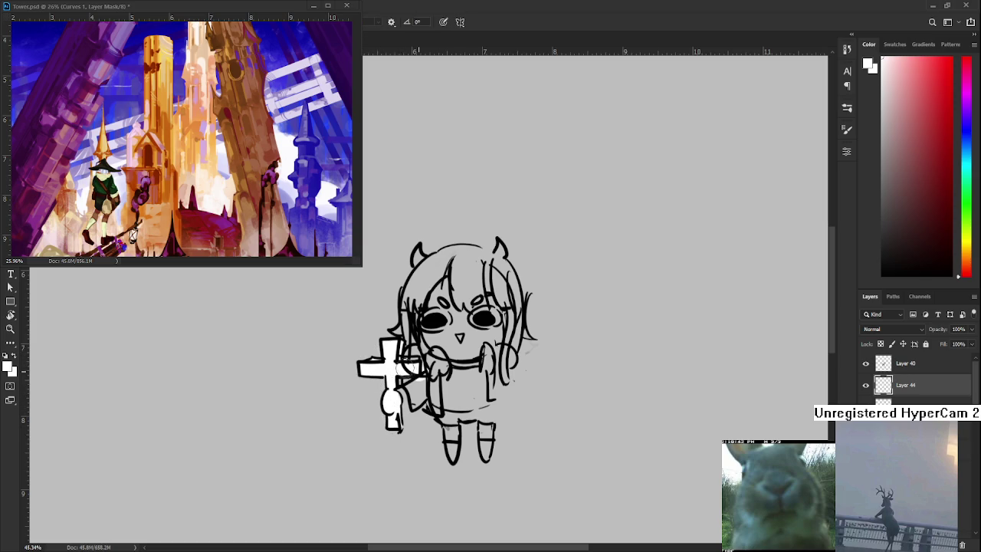
mouse_move(418, 395)
mouse_down()
mouse_move(434, 346)
mouse_move(429, 299)
mouse_move(406, 333)
mouse_move(421, 272)
mouse_move(441, 257)
mouse_move(452, 357)
mouse_move(443, 421)
mouse_move(452, 446)
mouse_move(459, 406)
mouse_move(487, 413)
mouse_move(491, 448)
mouse_move(483, 464)
mouse_move(452, 469)
mouse_up()
key(e)
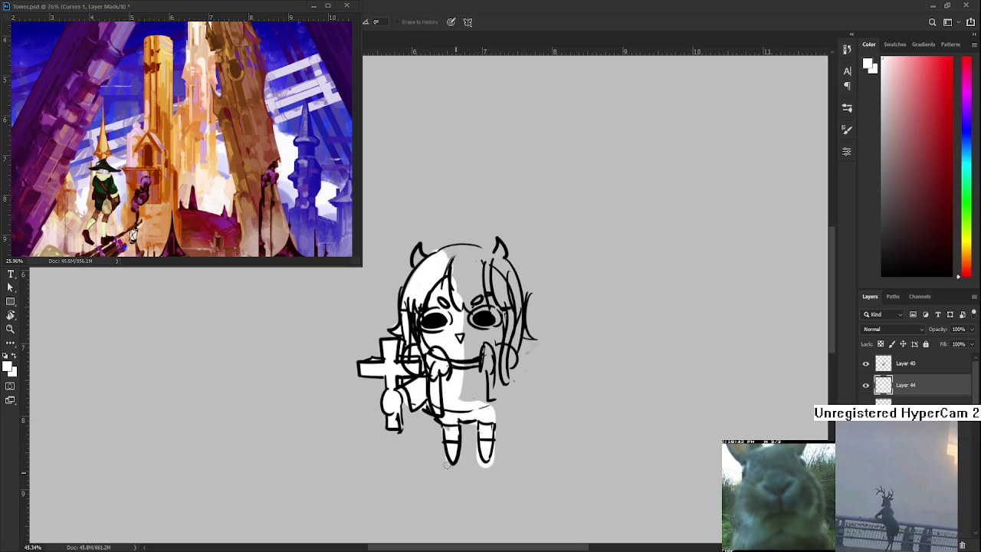
mouse_move(469, 423)
mouse_down()
mouse_move(475, 457)
mouse_move(491, 464)
mouse_move(502, 429)
mouse_move(475, 340)
mouse_move(476, 398)
mouse_move(489, 345)
mouse_move(452, 254)
mouse_move(471, 253)
mouse_move(421, 253)
mouse_move(485, 291)
mouse_move(494, 261)
mouse_move(486, 264)
mouse_move(500, 262)
mouse_move(498, 273)
mouse_move(496, 243)
mouse_move(507, 282)
mouse_move(498, 354)
mouse_move(513, 315)
mouse_move(503, 359)
mouse_move(529, 334)
mouse_move(537, 342)
mouse_move(528, 356)
mouse_up()
Fill the lower dress and left arm white and tidy the hair and dress edges
key(b)
key(e)
key(b)
key(e)
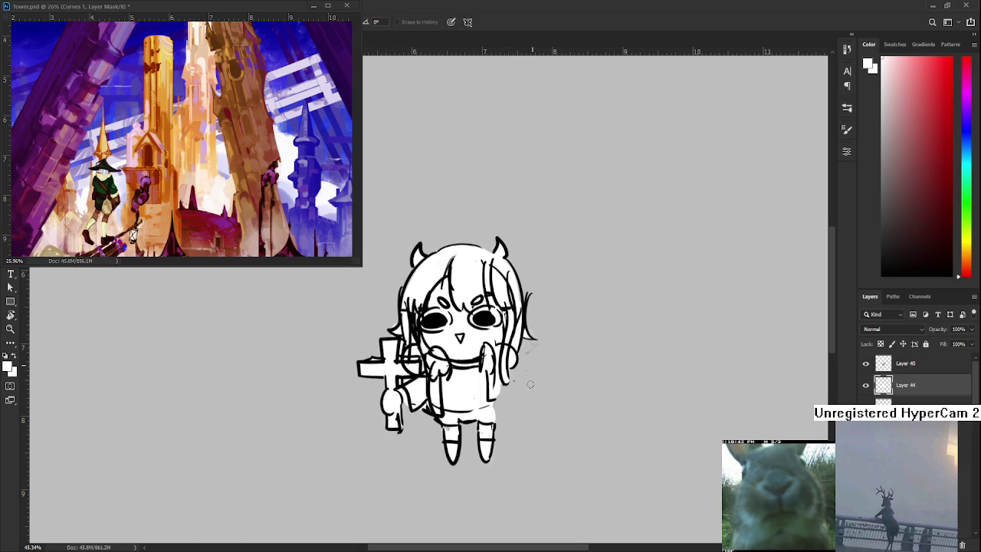
key(b)
key(e)
drag(501, 395, 499, 425)
key(b)
drag(452, 396, 442, 445)
key(e)
key(b)
drag(390, 393, 406, 410)
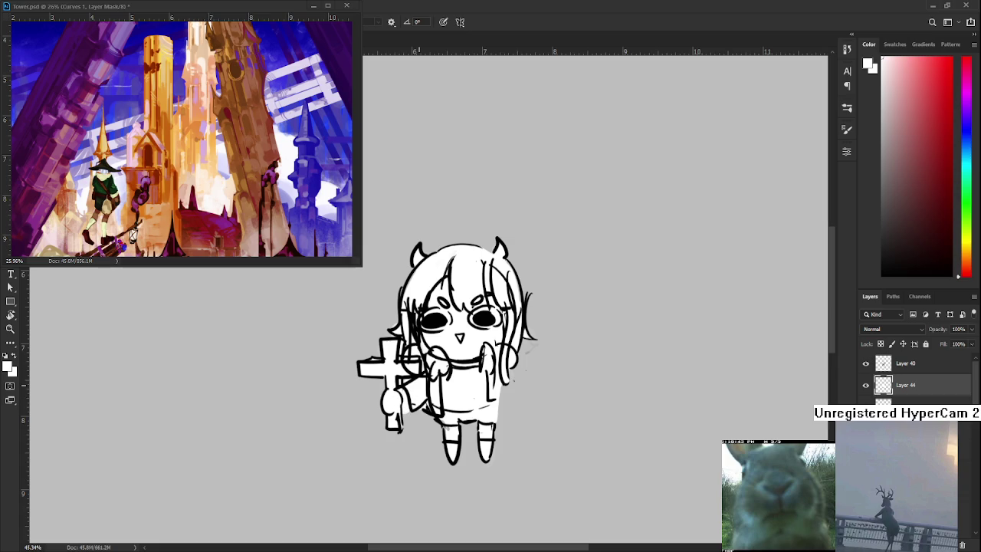
alt+scroll(406, 403, down, 2)
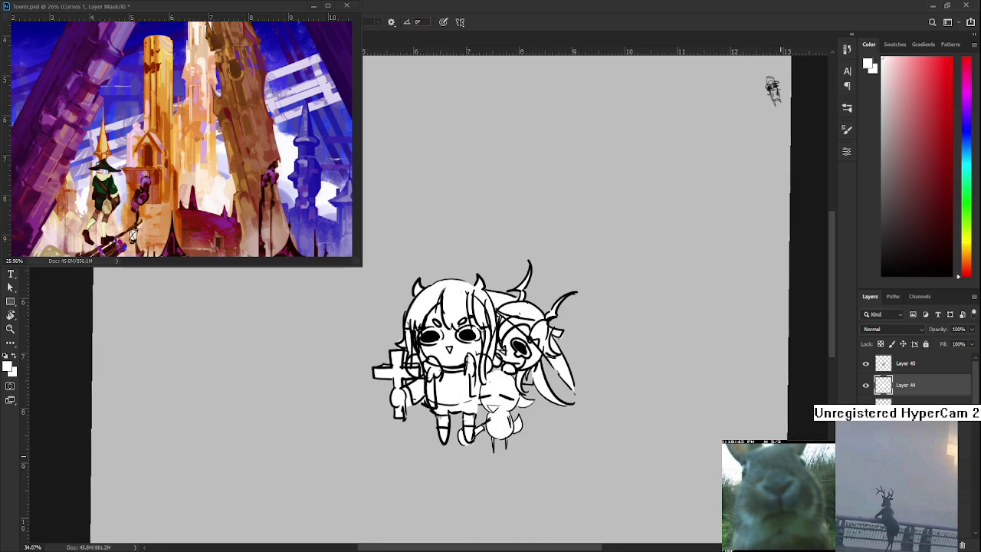
Save the sketch document with Ctrl+S
alt+scroll(527, 379, up, 1)
alt+scroll(527, 379, up, 1)
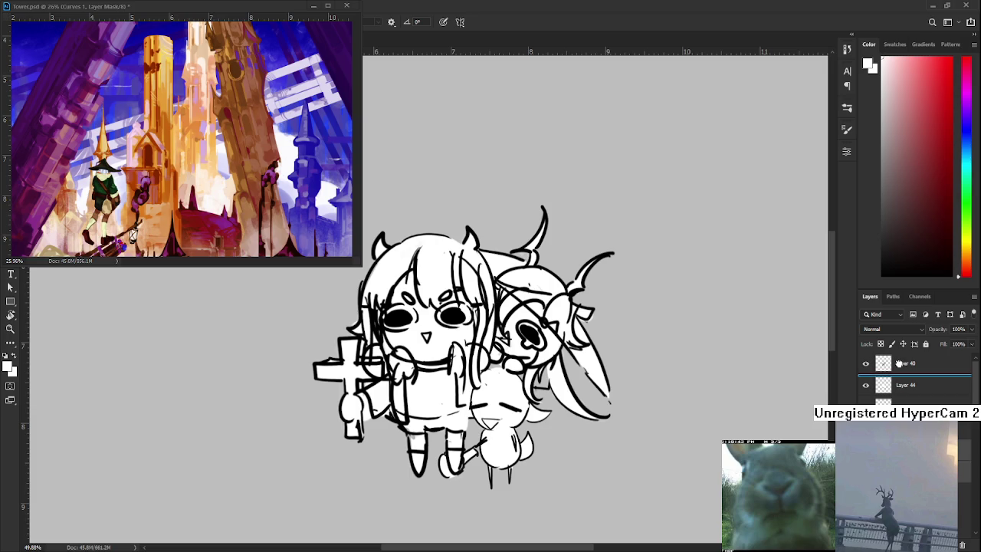
key(ctrl+s)
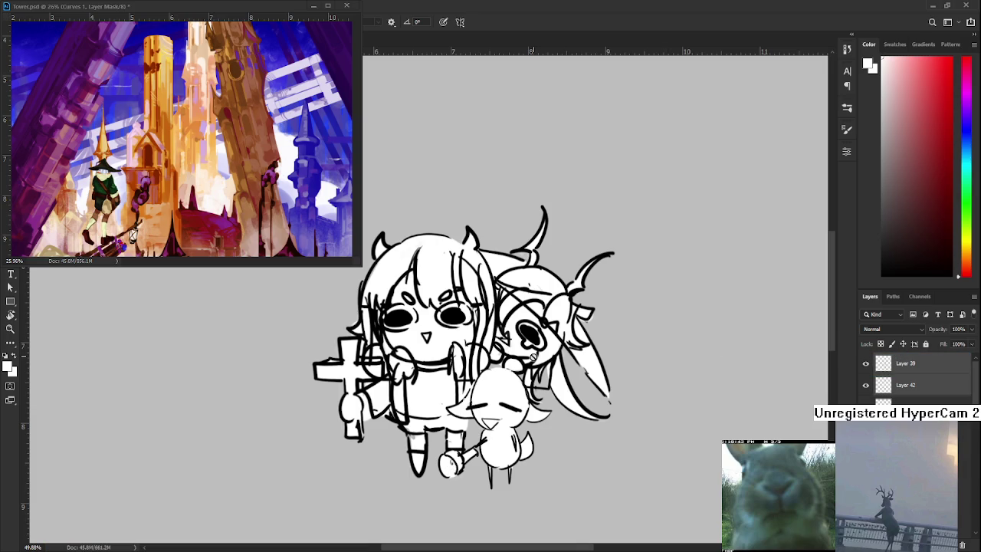
scroll(598, 372, down, 1)
scroll(598, 371, down, 2)
Try white strokes over the second girl's cheek, then undo and redo them
scroll(597, 371, up, 2)
scroll(520, 354, up, 2)
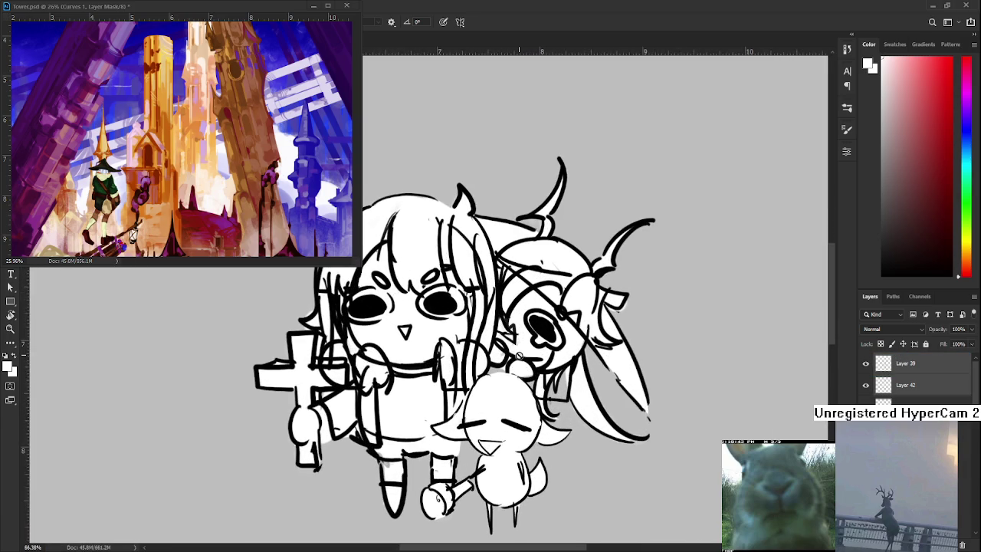
scroll(520, 354, up, 1)
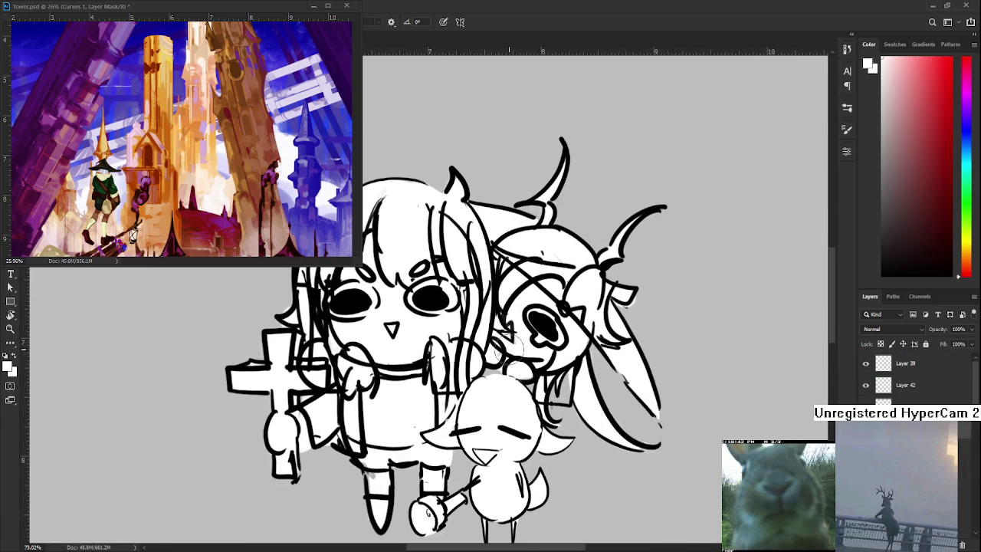
mouse_move(510, 354)
mouse_down()
mouse_move(537, 341)
mouse_move(499, 360)
mouse_up()
drag(529, 331, 502, 360)
key(ctrl+z)
key(ctrl+z)
key(ctrl+shift+z)
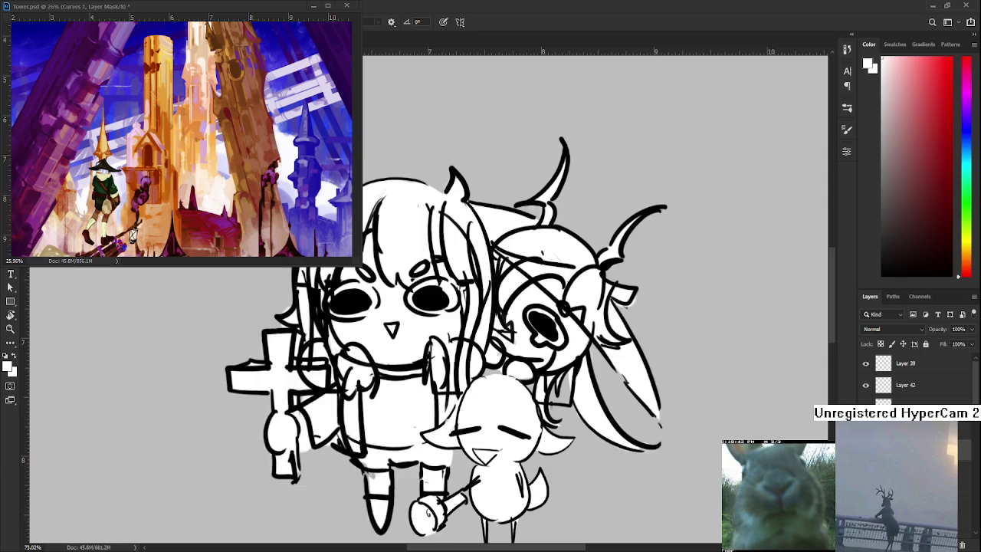
Toggle the sheep and second girl layers to compare, then select the bottom layer
click(866, 385)
click(866, 363)
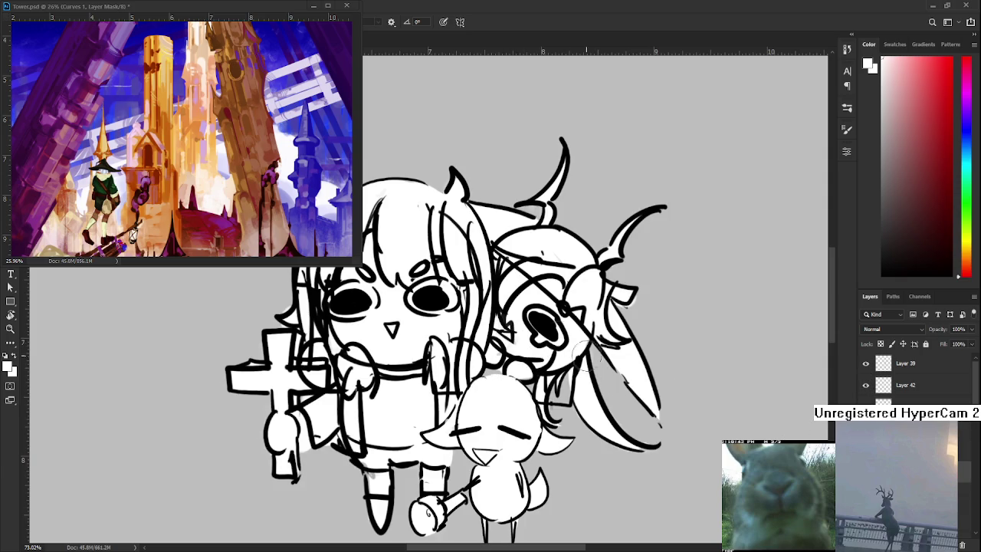
key(e)
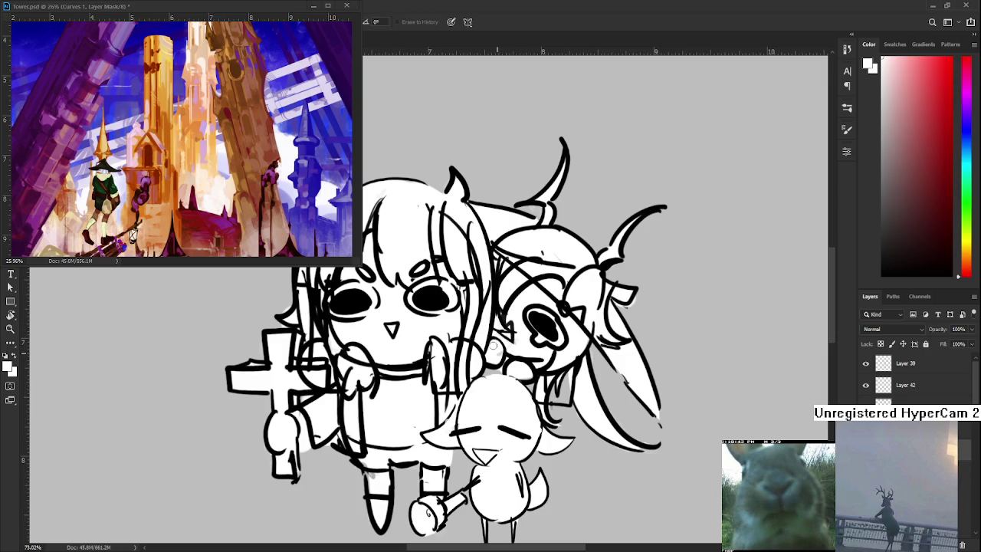
key(ctrl+z)
key(ctrl+shift+z)
click(881, 400)
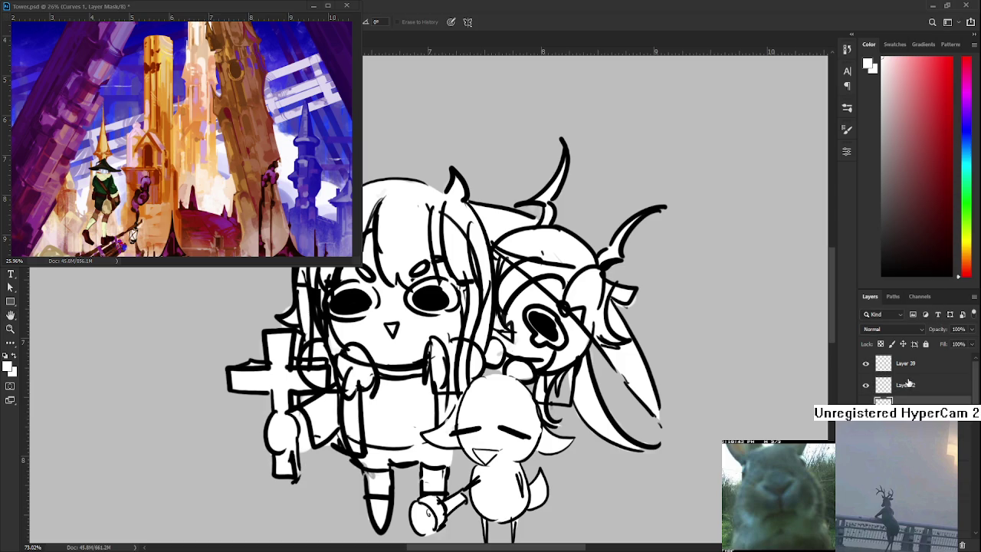
click(866, 385)
click(866, 384)
click(865, 384)
click(864, 385)
click(866, 406)
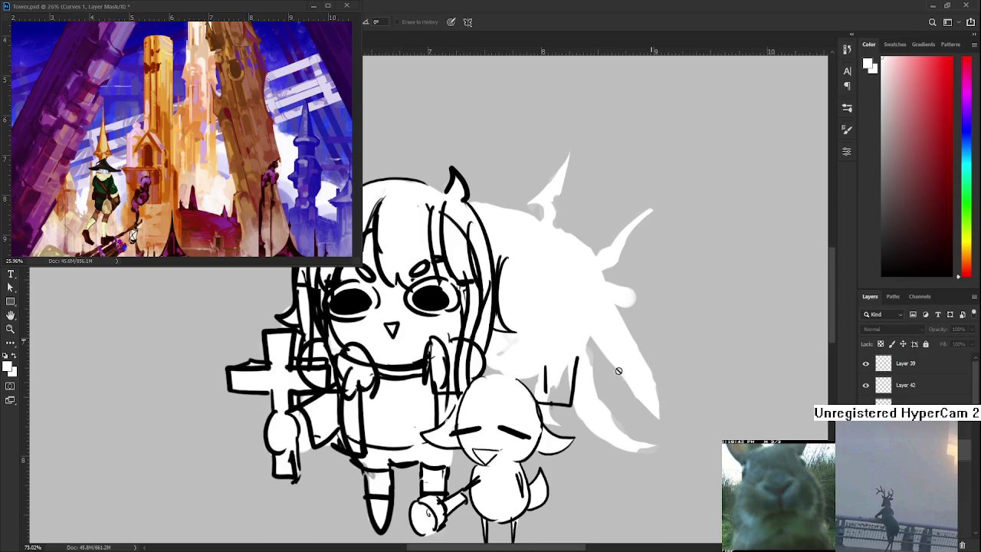
scroll(644, 347, up, 3)
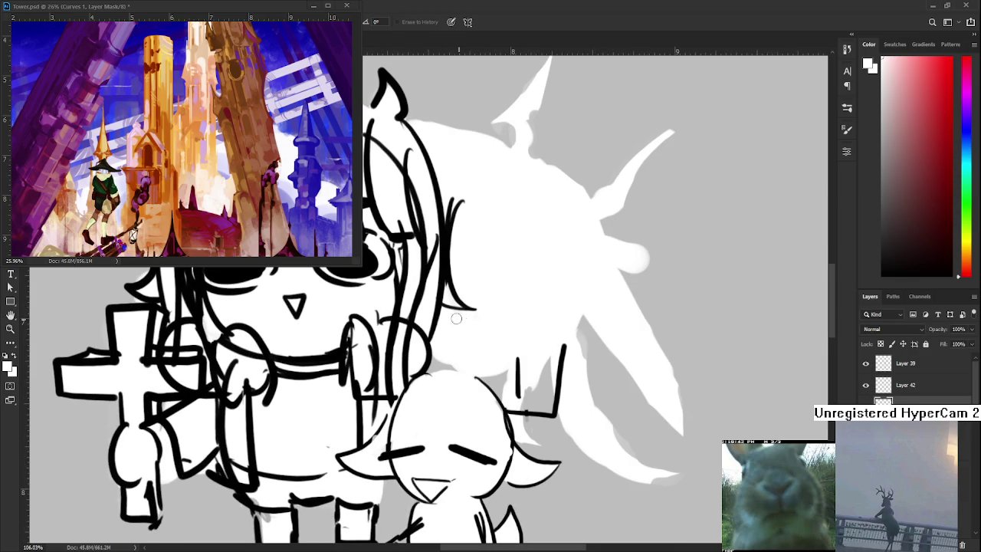
scroll(519, 338, down, 3)
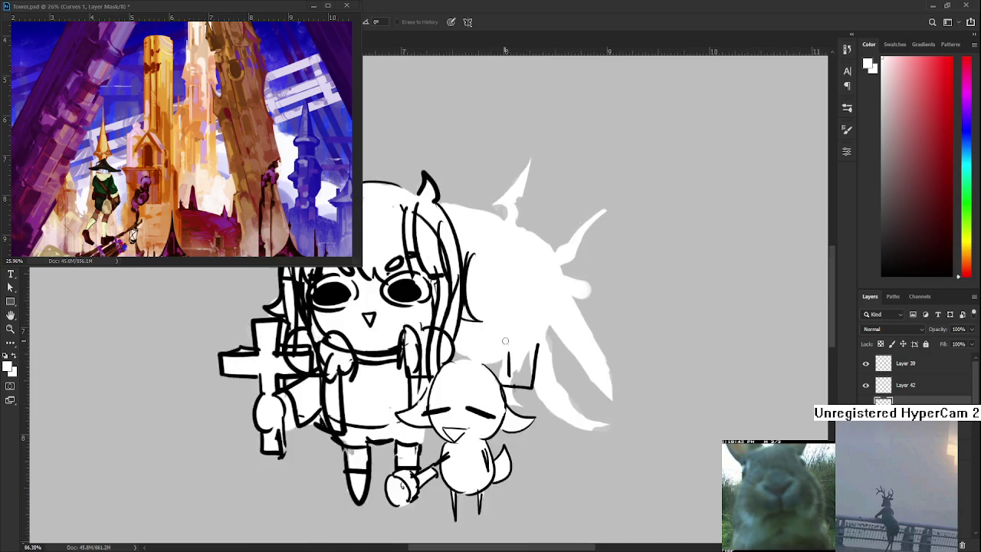
scroll(519, 339, down, 3)
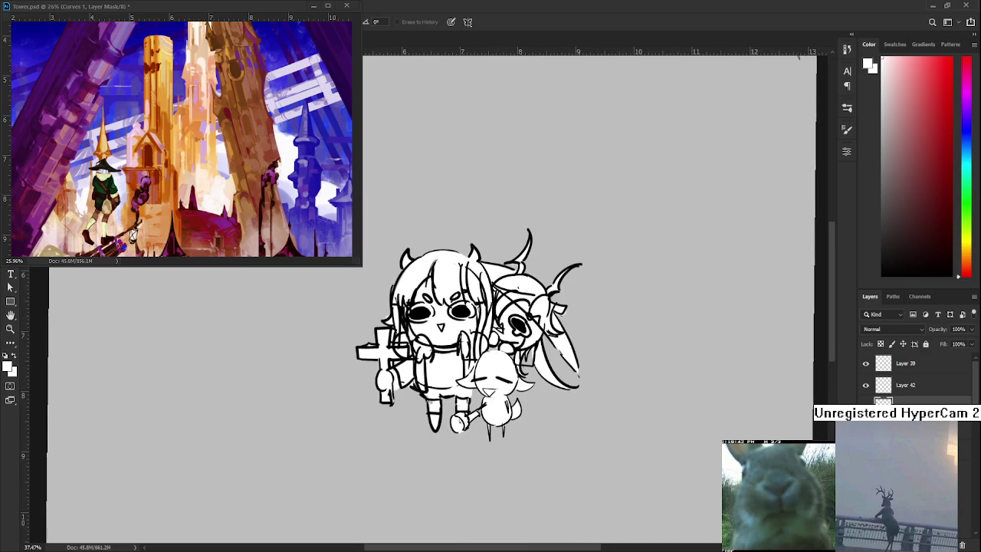
scroll(486, 314, up, 2)
scroll(487, 314, up, 2)
scroll(487, 314, up, 1)
scroll(549, 341, down, 1)
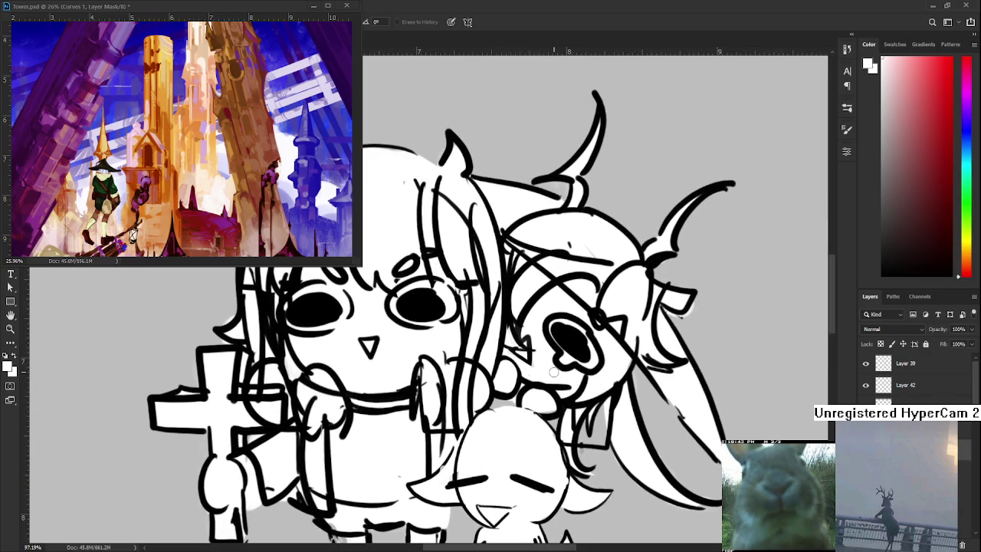
scroll(552, 375, down, 1)
scroll(551, 377, down, 1)
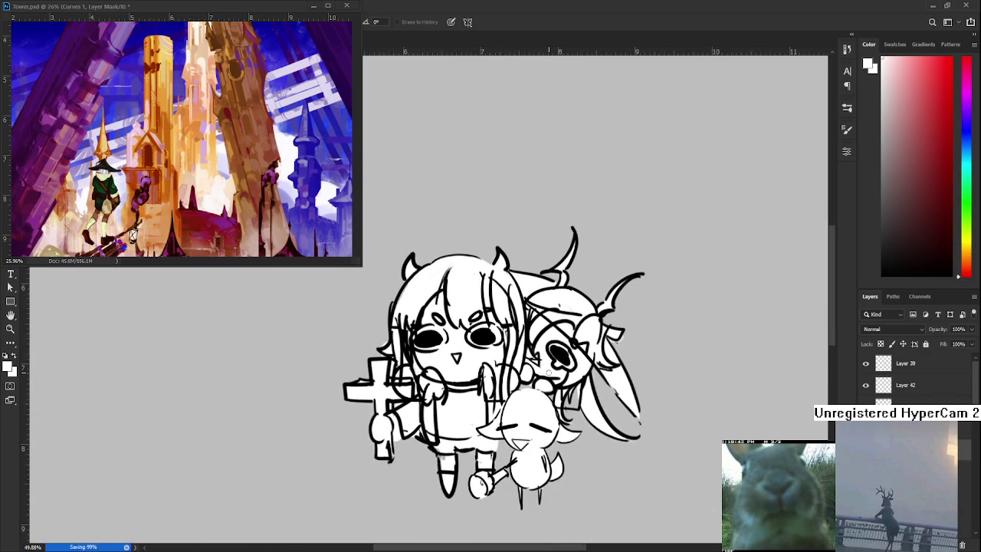
scroll(550, 368, up, 1)
scroll(550, 368, up, 1)
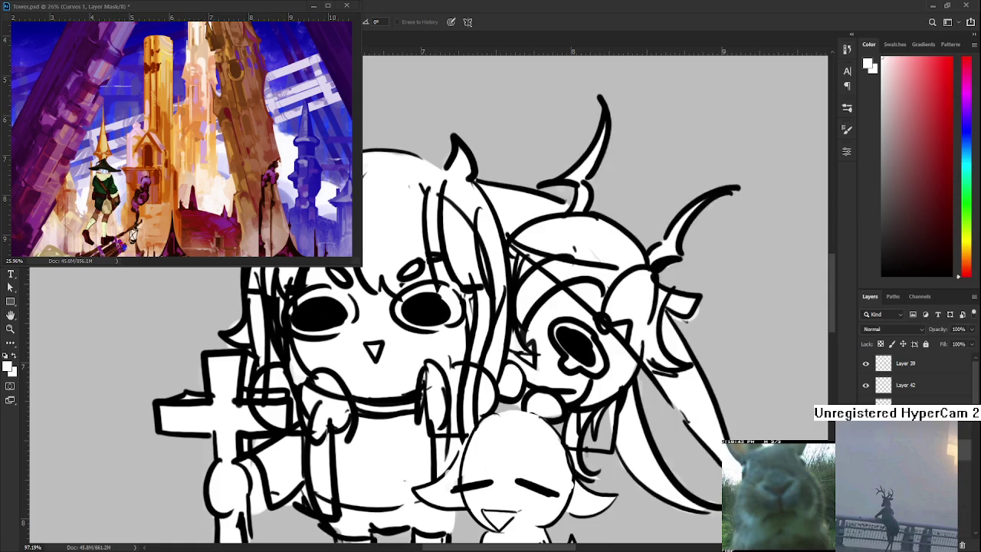
key(ctrl+comma)
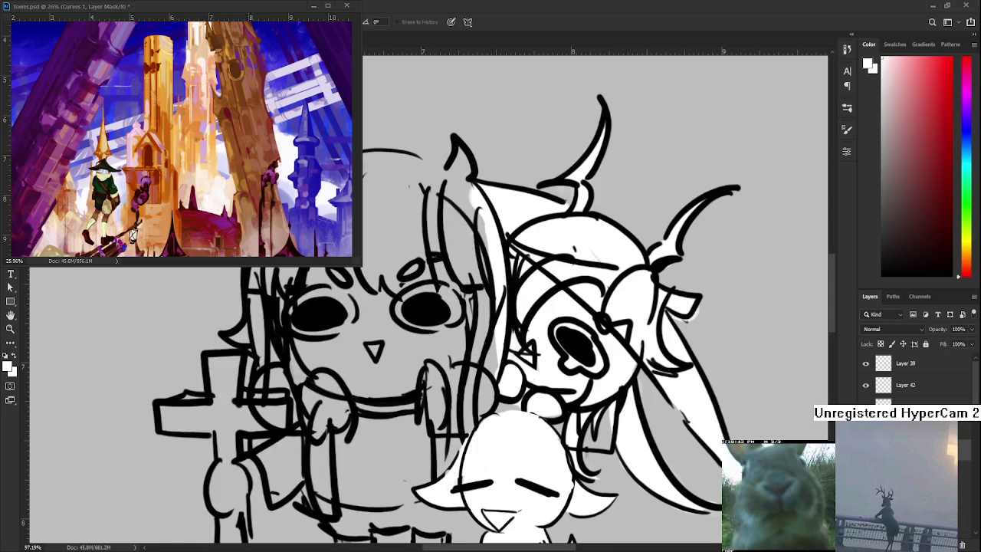
key(ctrl+comma)
scroll(605, 390, up, 1)
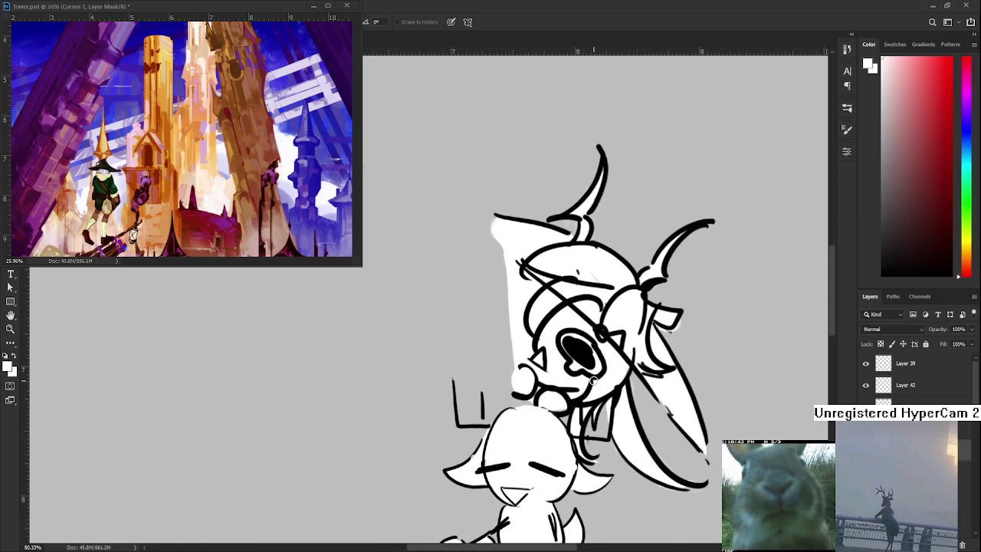
scroll(690, 376, down, 3)
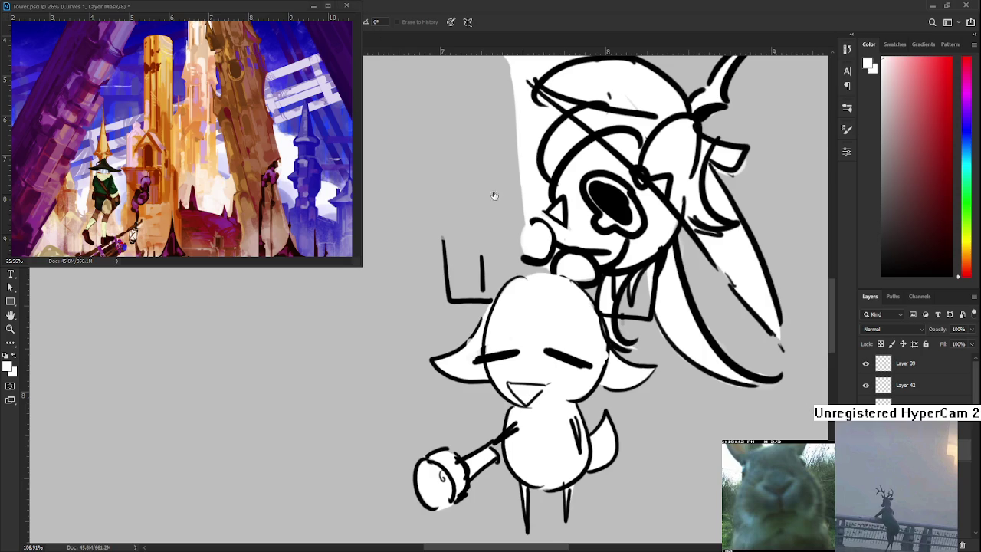
scroll(595, 341, down, 5)
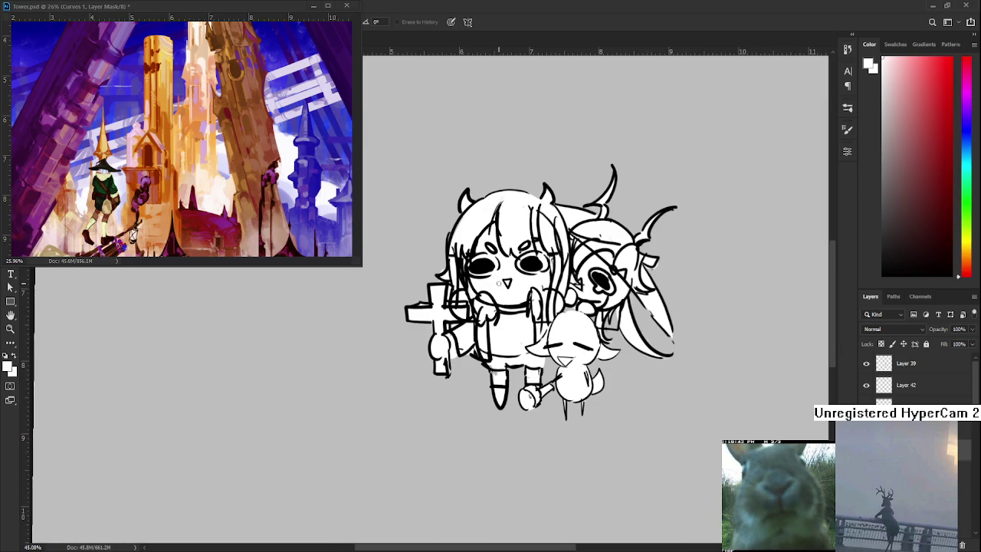
scroll(507, 285, up, 1)
scroll(579, 307, up, 1)
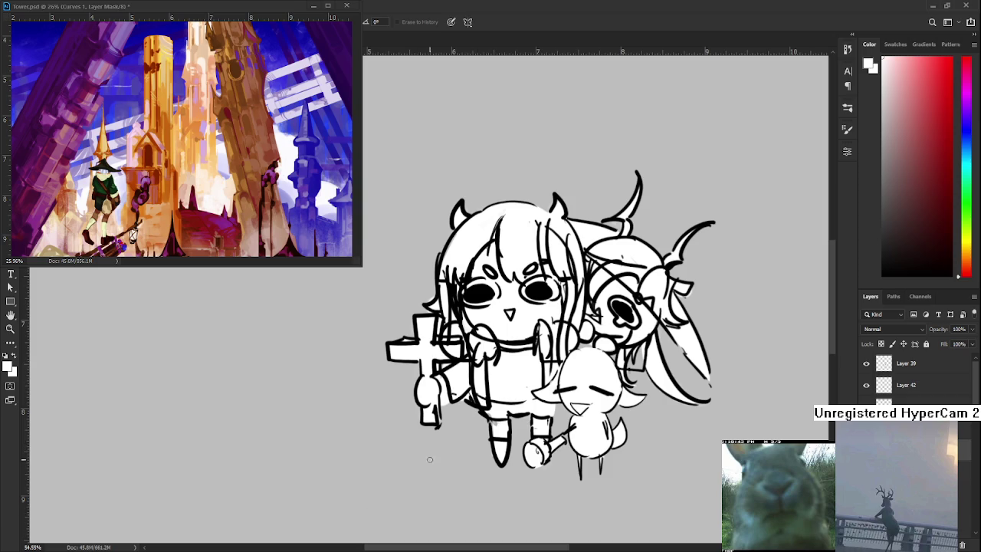
scroll(488, 324, up, 1)
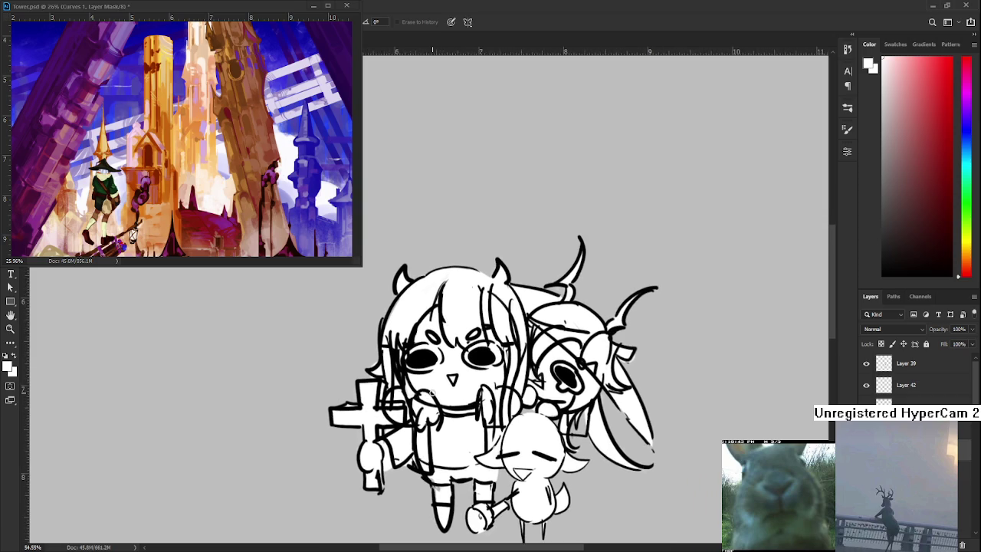
Erase the sheep's old closed-eye line
scroll(813, 404, up, 1)
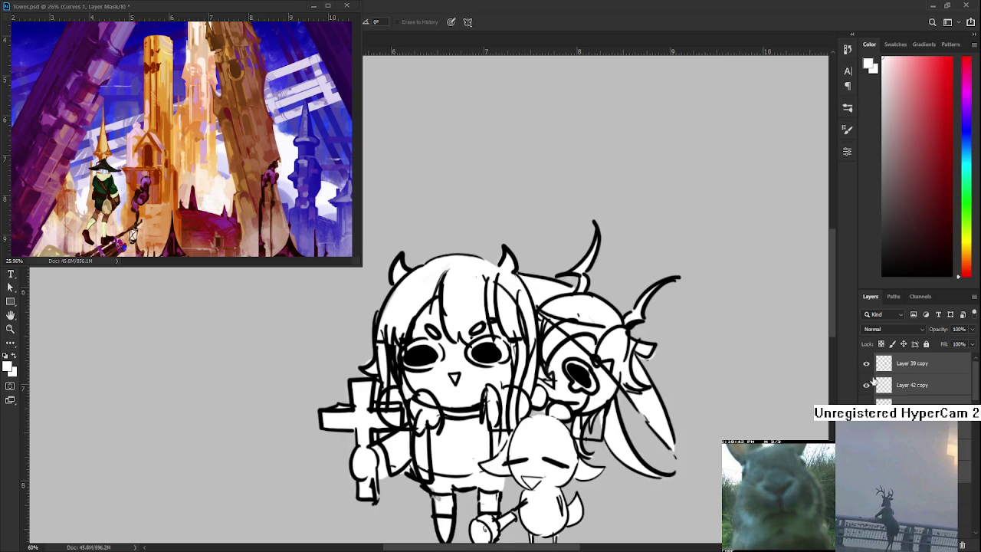
scroll(480, 412, up, 2)
scroll(481, 413, up, 1)
scroll(480, 412, up, 1)
scroll(480, 412, up, 1)
drag(480, 412, 535, 402)
Draw a heavy lid line over the sheep's eye with a fine black brush
key(b)
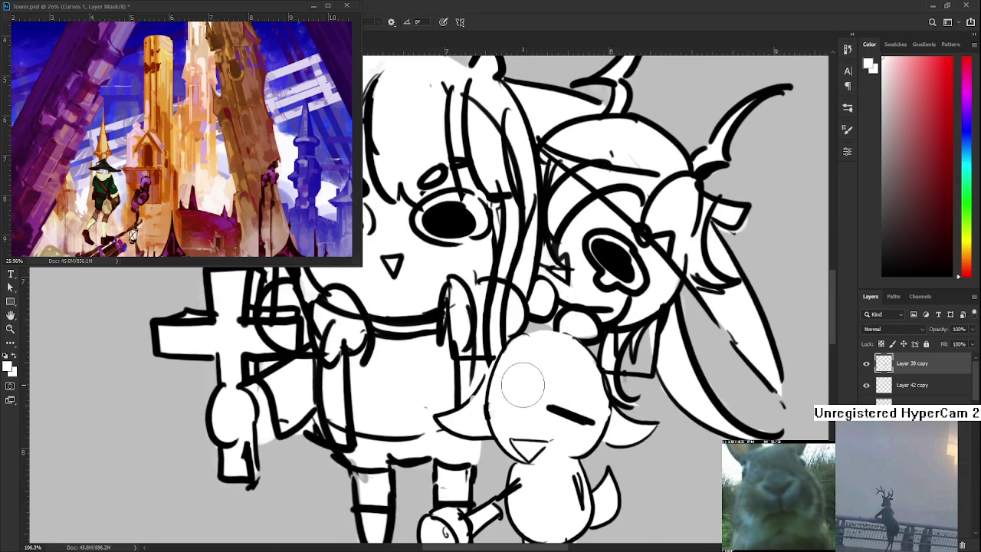
key(bracketleft)
key(bracketleft)
key(bracketleft)
key(bracketleft)
key(bracketleft)
key(x)
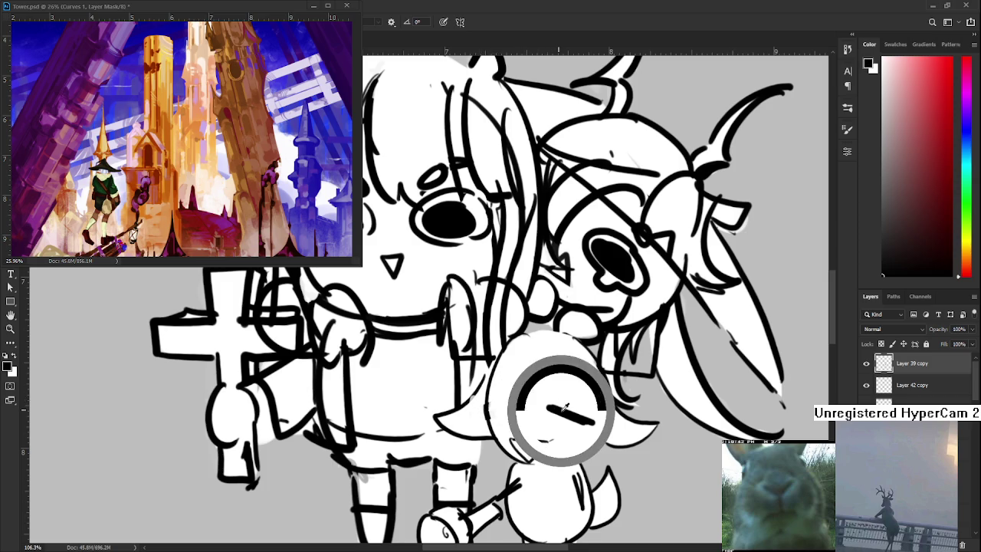
mouse_move(474, 404)
mouse_down()
mouse_move(519, 404)
mouse_move(502, 387)
mouse_move(550, 403)
mouse_up()
Erase the other eye line, redraw the right eyelid with retries, and merge down
key(e)
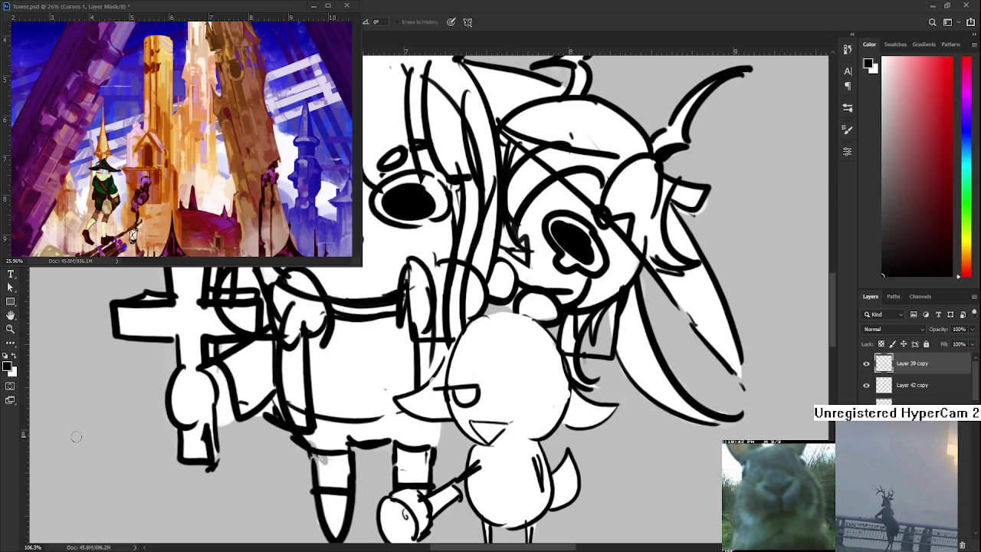
key(b)
drag(506, 386, 549, 389)
key(ctrl+z)
key(ctrl+z)
key(ctrl+z)
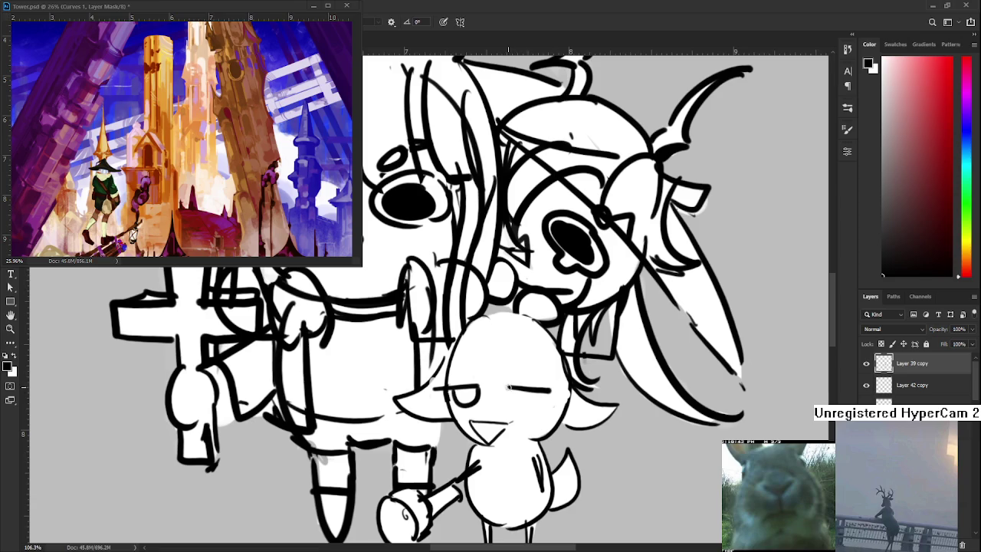
key(ctrl+z)
mouse_move(539, 389)
mouse_down()
mouse_move(563, 389)
mouse_move(532, 392)
mouse_move(551, 392)
mouse_up()
key(ctrl+z)
key(ctrl+z)
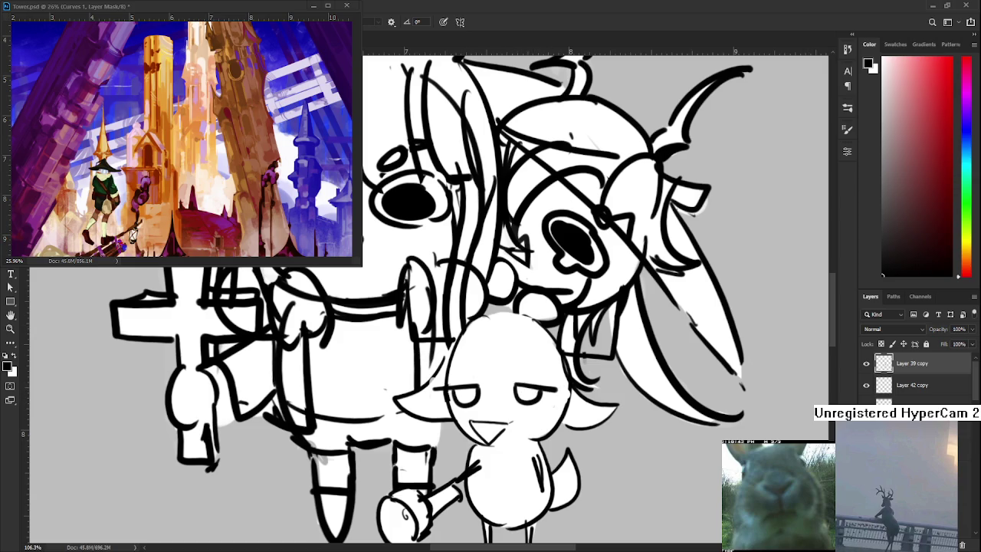
key(ctrl+e)
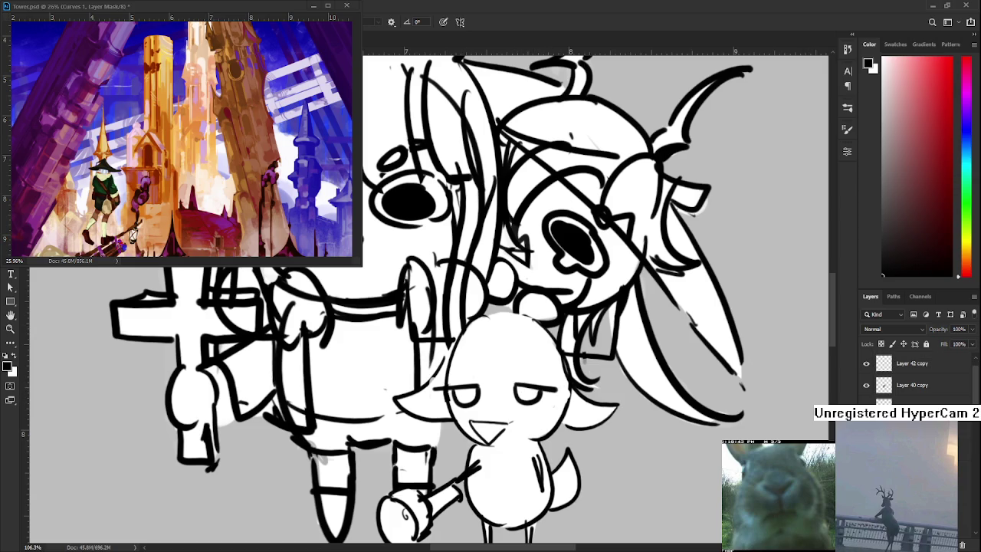
Undo the merge, compare half-lidded and closed-eye sheep heads, and select Layer 39 copy
key(ctrl+z)
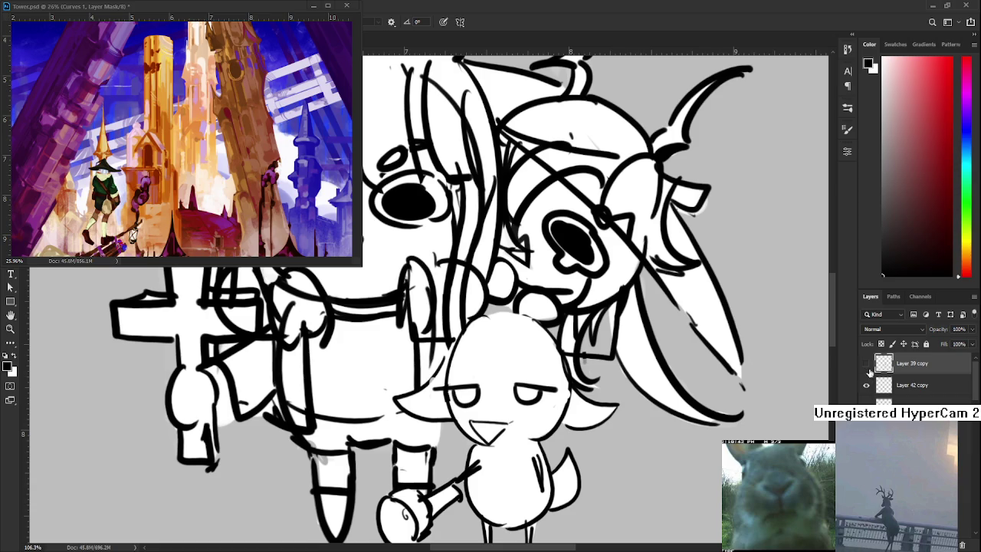
click(864, 362)
click(859, 361)
click(865, 363)
click(865, 363)
click(867, 384)
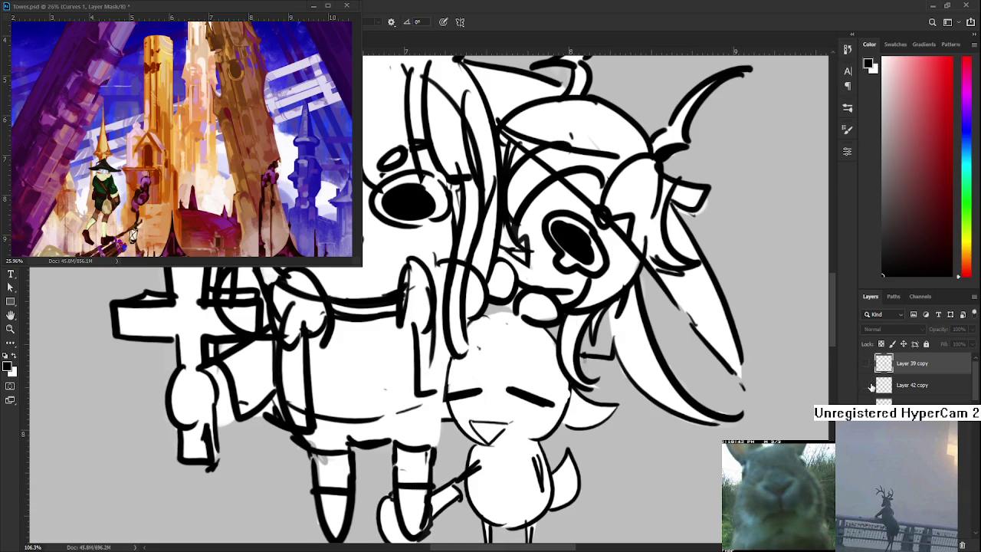
click(867, 385)
click(866, 363)
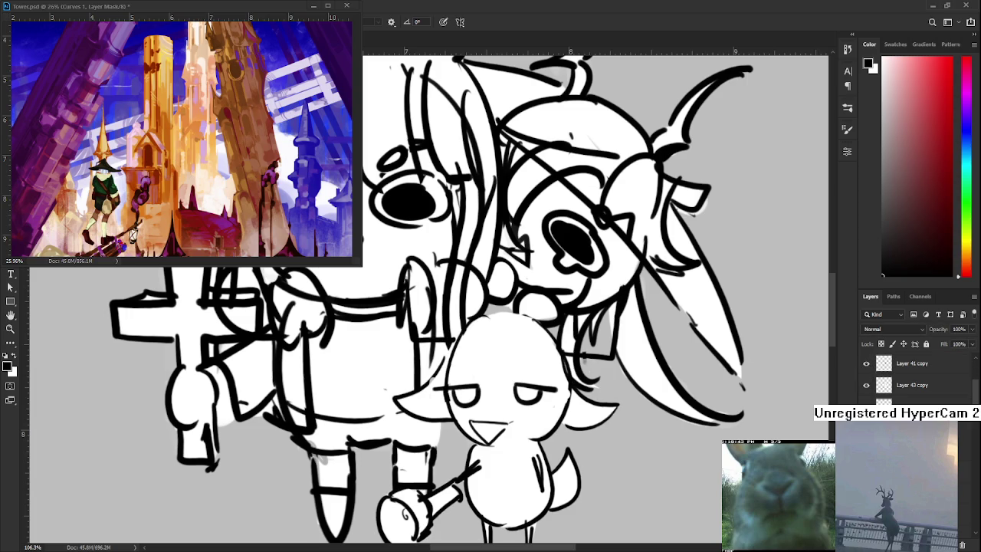
scroll(507, 399, up, 3)
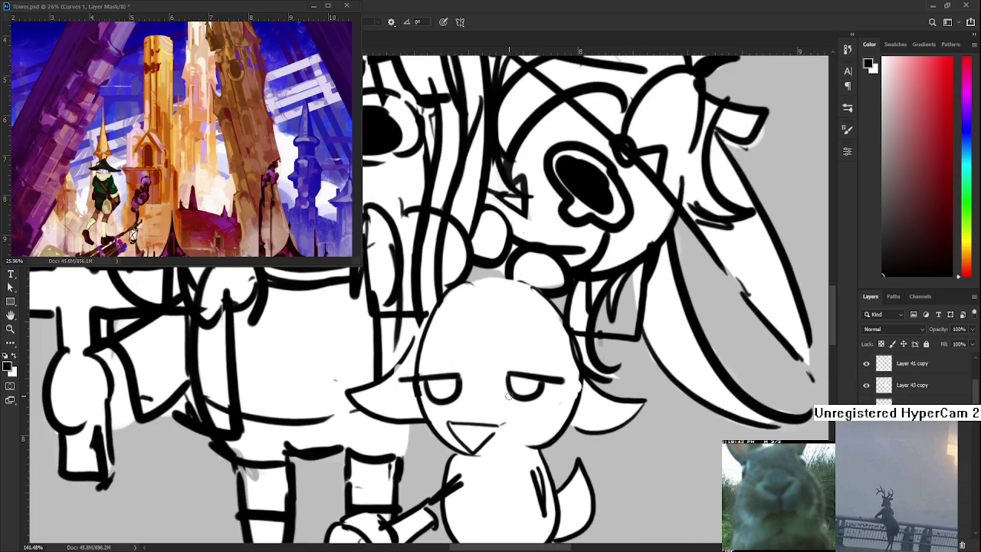
click(881, 366)
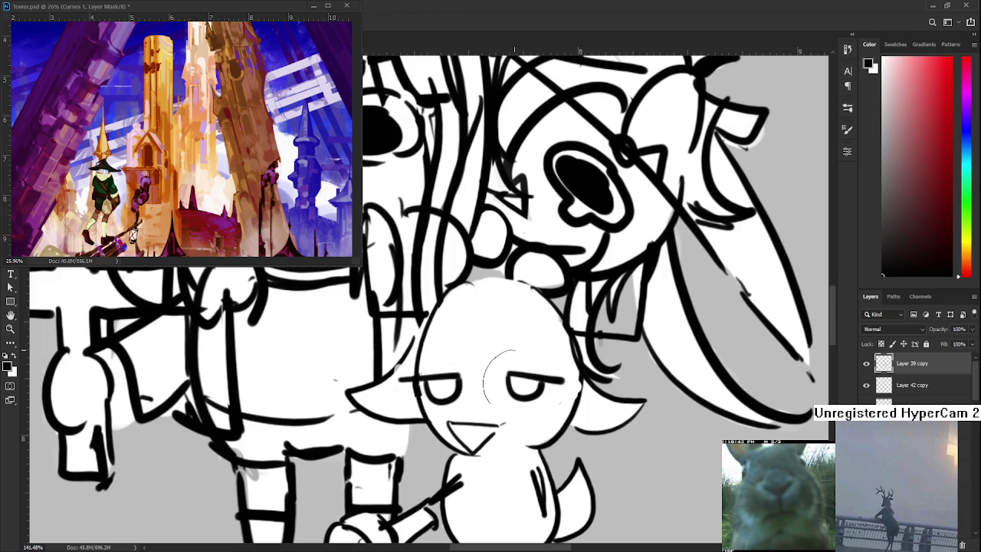
Nudge the sheep's right eye slightly with Free Transform, then zoom out to the whole sketch
key(ctrl+t)
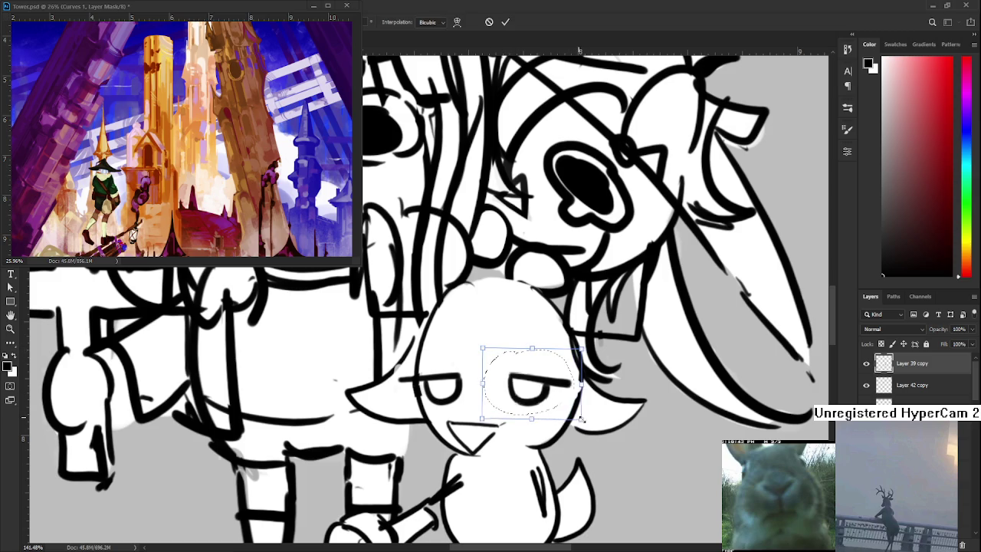
drag(532, 383, 531, 386)
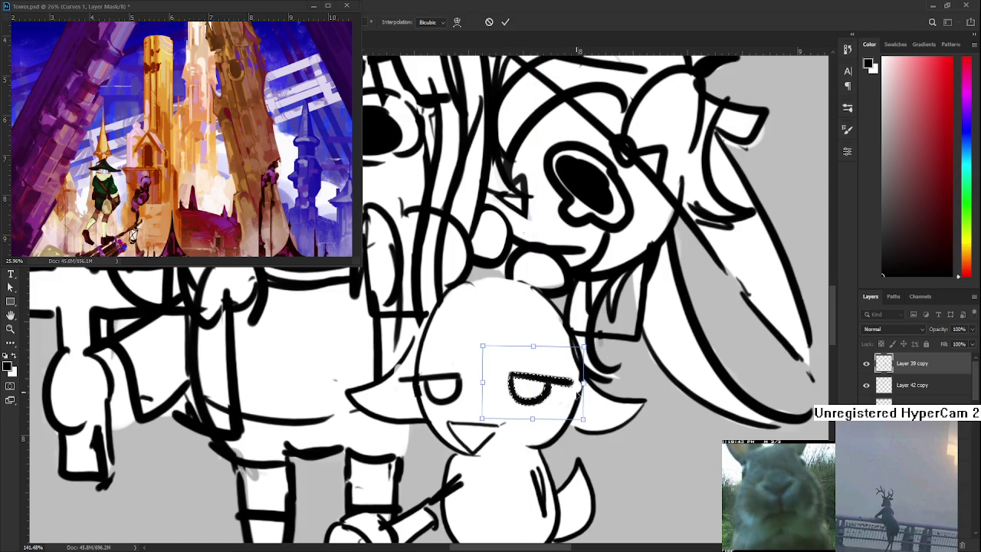
key(Return)
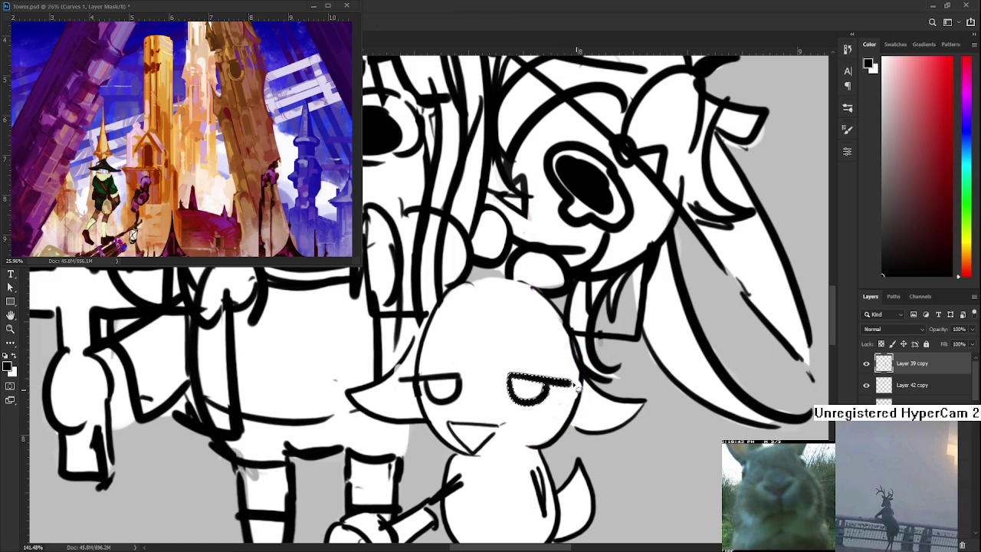
scroll(552, 345, down, 2)
scroll(549, 342, down, 2)
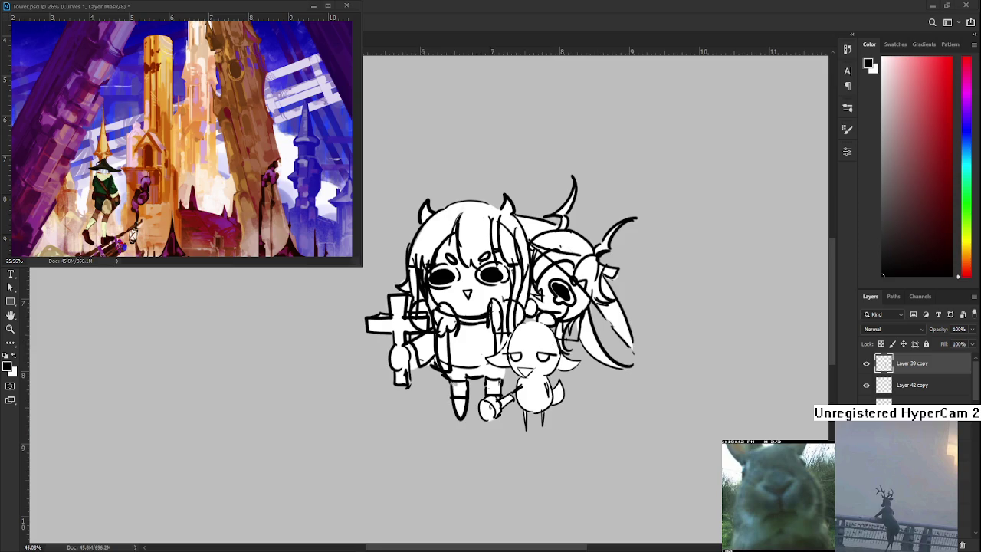
scroll(546, 307, up, 1)
scroll(546, 307, up, 1)
scroll(548, 321, up, 1)
scroll(550, 337, up, 1)
scroll(567, 360, up, 1)
scroll(590, 391, up, 1)
scroll(670, 443, up, 1)
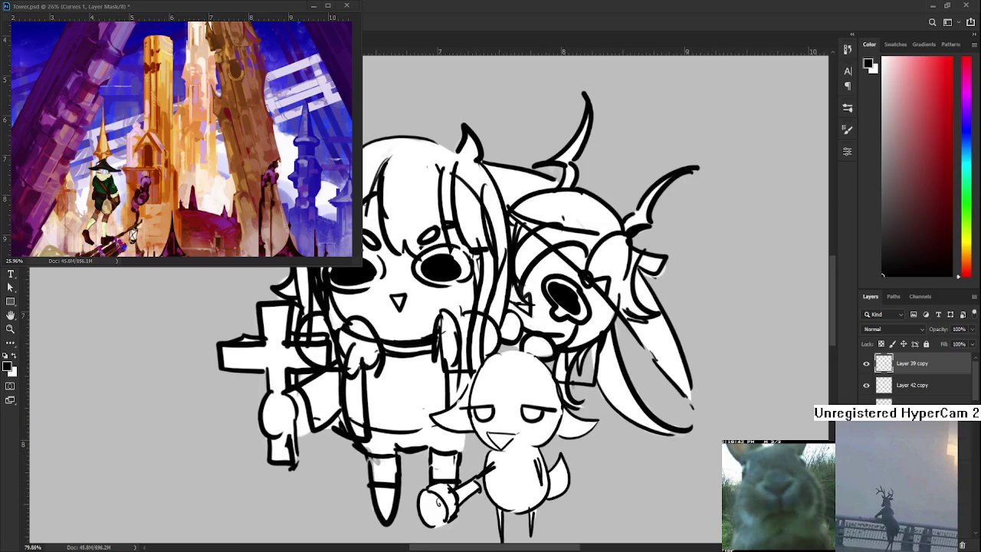
scroll(627, 420, down, 1)
scroll(627, 420, down, 2)
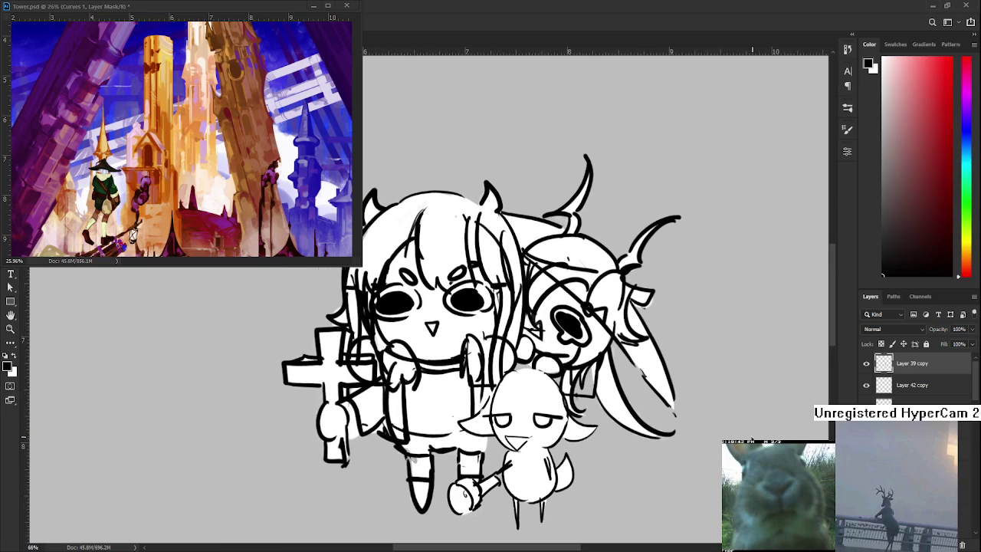
Hide the sheep's fill and line-art layers to isolate the horned girl
scroll(550, 449, up, 1)
click(867, 363)
click(866, 384)
click(867, 363)
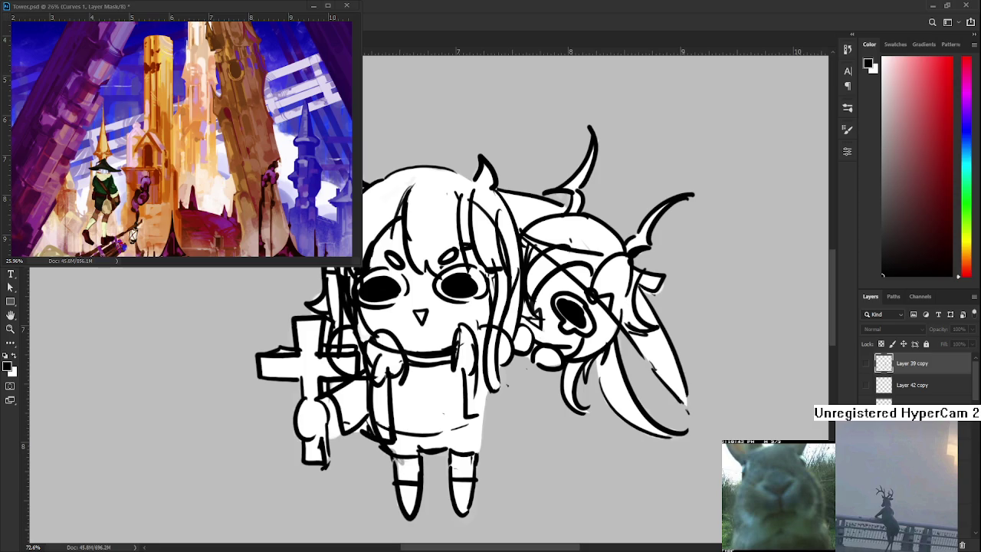
click(867, 385)
click(867, 363)
click(866, 384)
click(867, 363)
click(866, 363)
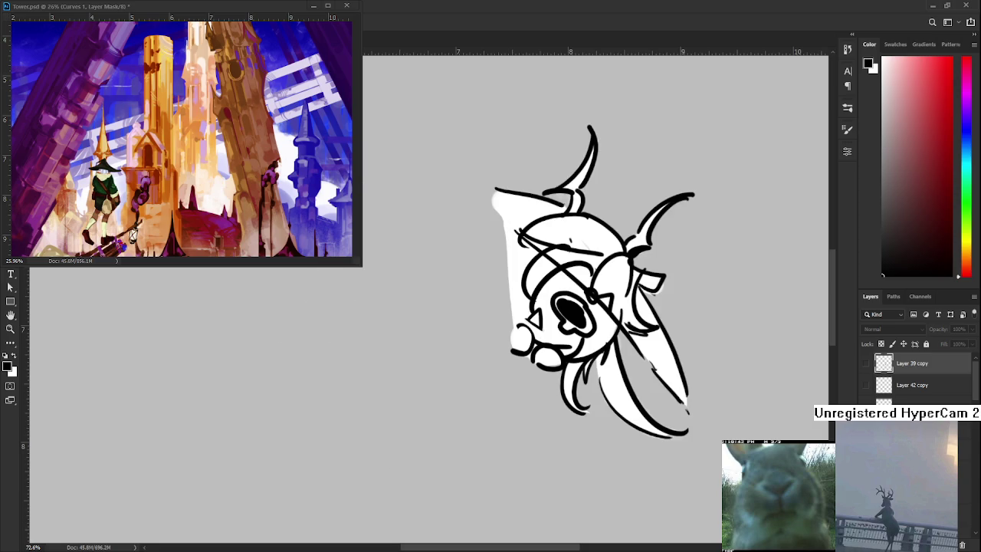
Rotate the view upright, erase the girl's black eye and draw a curved closed-eye line
drag(536, 230, 626, 421)
scroll(626, 422, up, 2)
mouse_move(515, 360)
mouse_down()
mouse_move(537, 357)
mouse_move(556, 387)
mouse_move(573, 377)
mouse_move(524, 351)
mouse_up()
key(b)
key(ctrl+z)
key(ctrl+z)
mouse_move(521, 362)
mouse_down()
mouse_move(573, 366)
mouse_move(565, 375)
mouse_up()
key(ctrl+z)
key(ctrl+z)
key(ctrl+z)
Tidy the face with eraser touch-ups, a small dark accent and a short chin line
key(e)
drag(542, 342, 549, 337)
key(b)
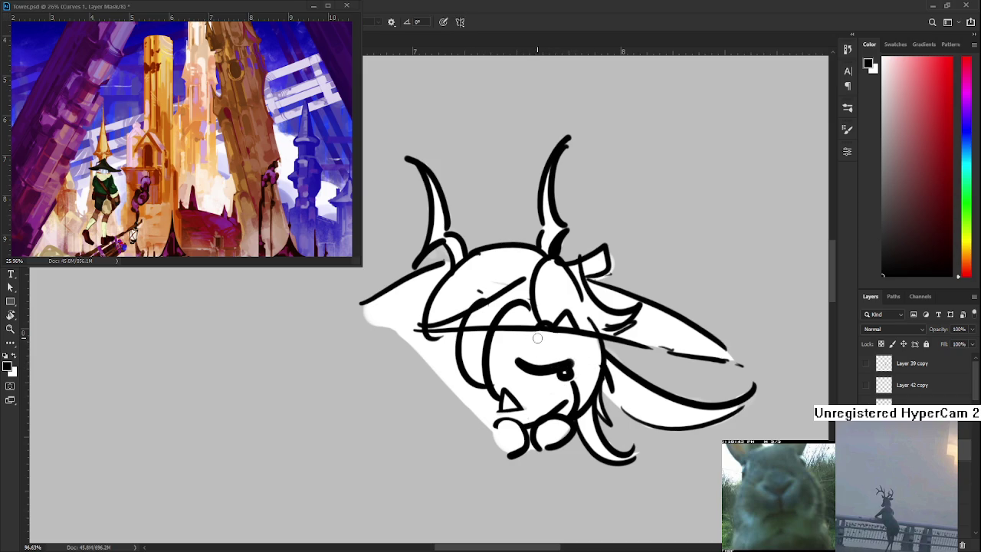
drag(537, 338, 545, 342)
key(e)
drag(509, 397, 513, 408)
key(b)
drag(502, 400, 521, 398)
Rotate the canvas view back to level
key(r)
mouse_move(523, 396)
mouse_down()
mouse_move(717, 83)
mouse_move(747, 138)
mouse_up()
alt+scroll(716, 83, down, 5)
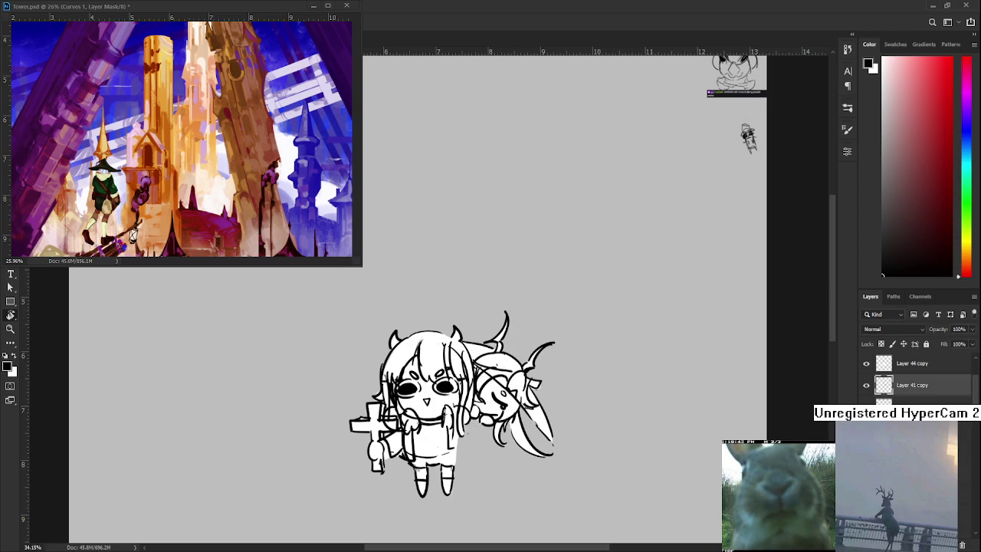
Show the sheep layers again and toggle the line-art layer off and on to check the faces
drag(865, 386, 864, 372)
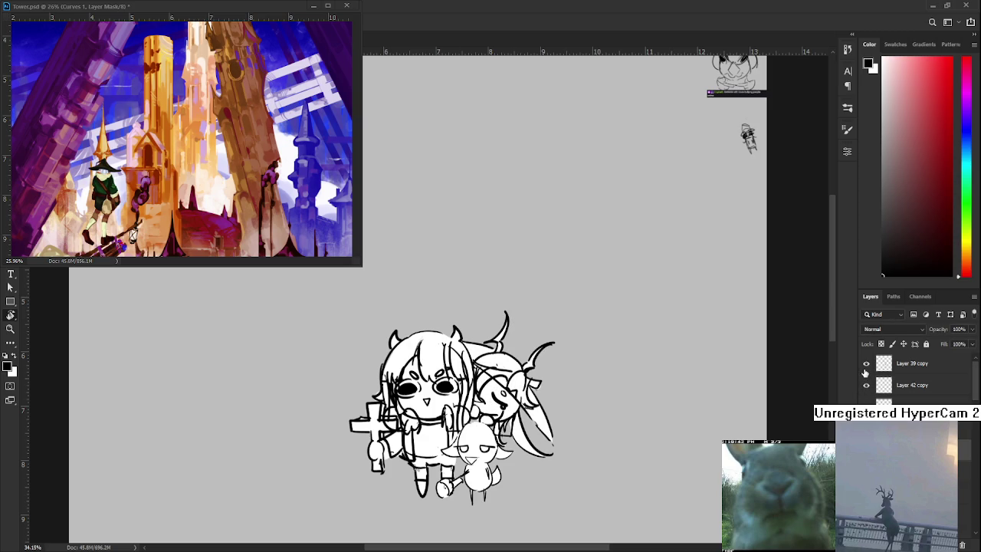
scroll(438, 400, up, 2)
scroll(438, 400, up, 2)
scroll(438, 400, up, 2)
scroll(538, 408, down, 1)
scroll(538, 408, down, 2)
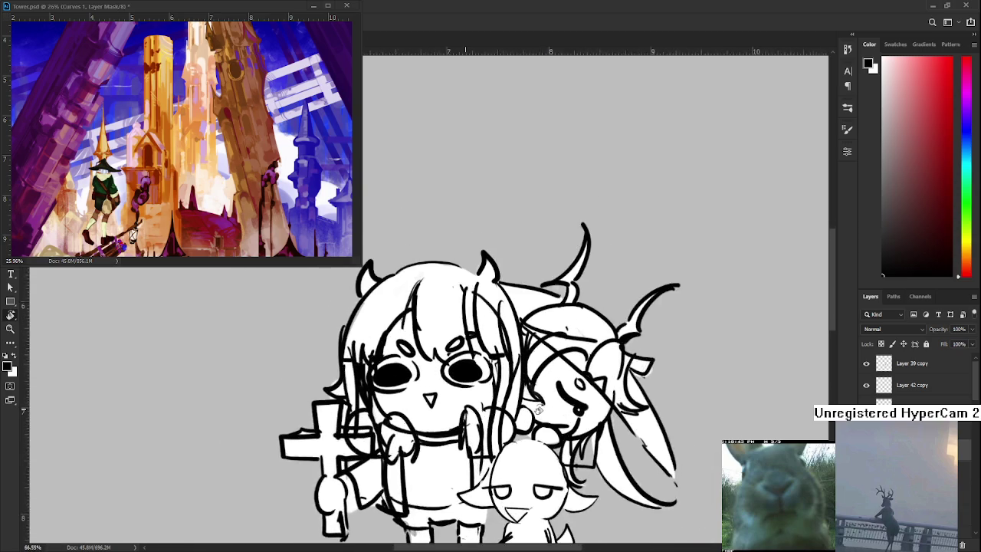
scroll(539, 412, up, 3)
drag(539, 412, 590, 420)
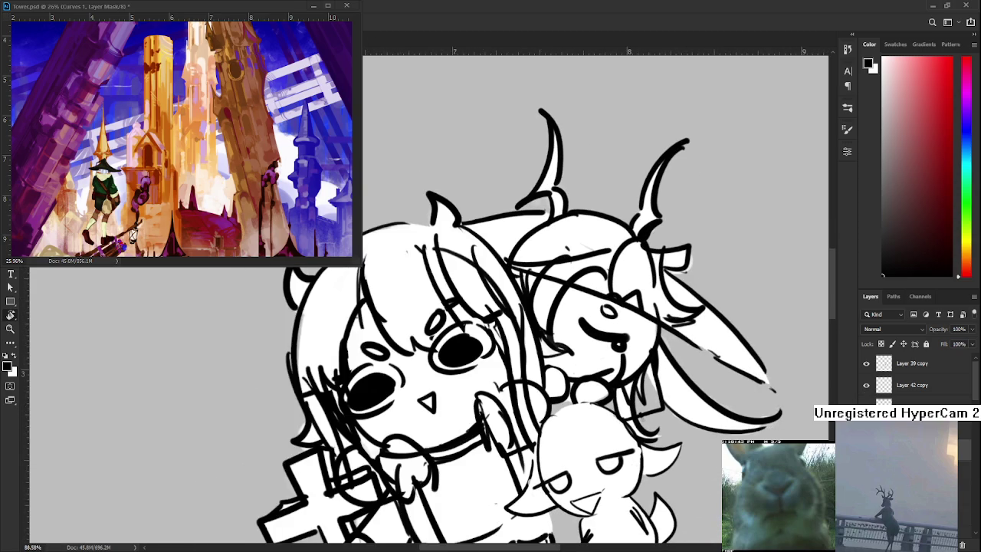
click(865, 384)
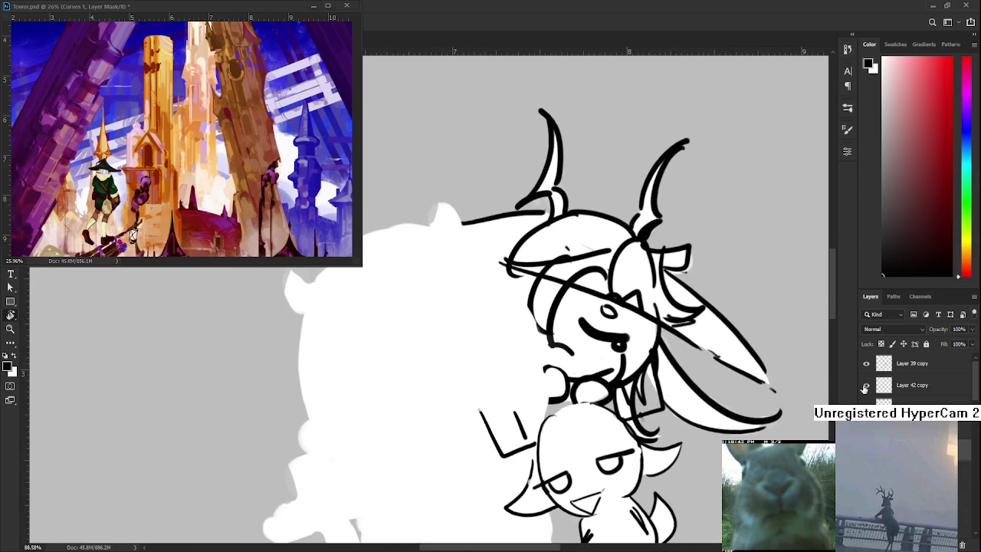
click(866, 384)
click(866, 384)
click(865, 384)
click(865, 384)
Dab the small dark mark beside the second girl's face larger, then view the whole group
key(e)
key(b)
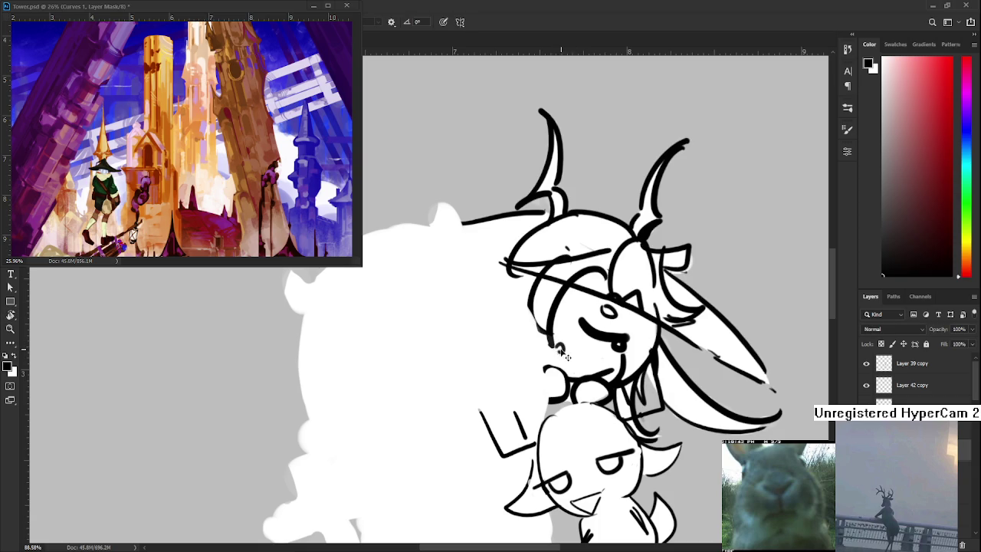
click(562, 350)
scroll(602, 288, down, 3)
mouse_move(651, 360)
mouse_down()
mouse_move(668, 414)
mouse_move(685, 421)
mouse_move(441, 398)
mouse_up()
Toggle the horned girl's layers to check them and shift the view slightly left
scroll(441, 399, up, 1)
scroll(441, 399, up, 1)
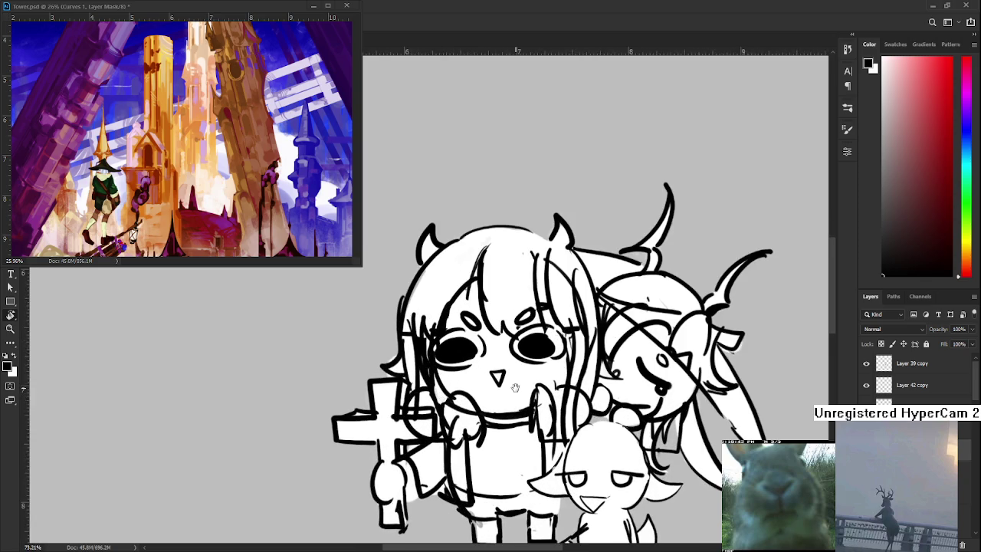
scroll(514, 388, up, 1)
click(866, 384)
click(866, 384)
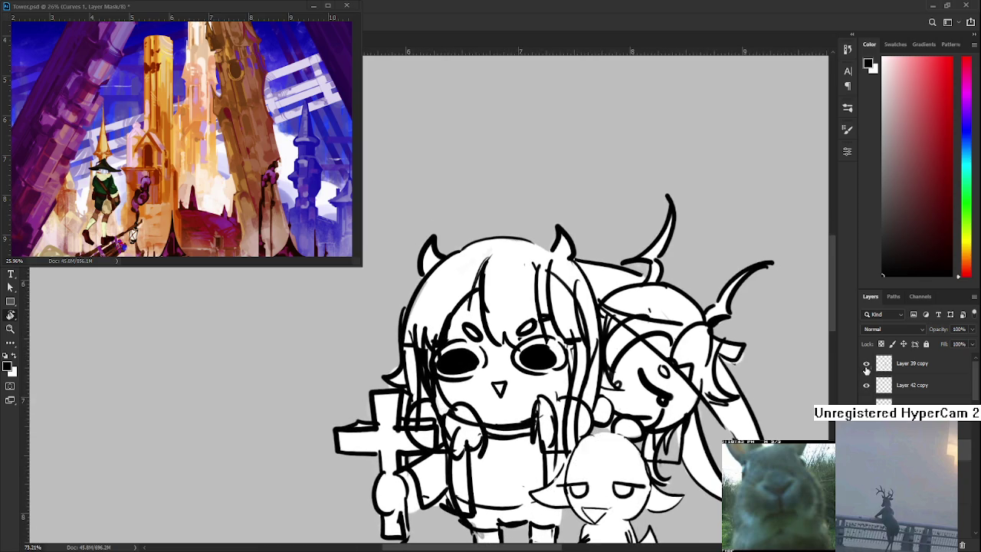
click(867, 363)
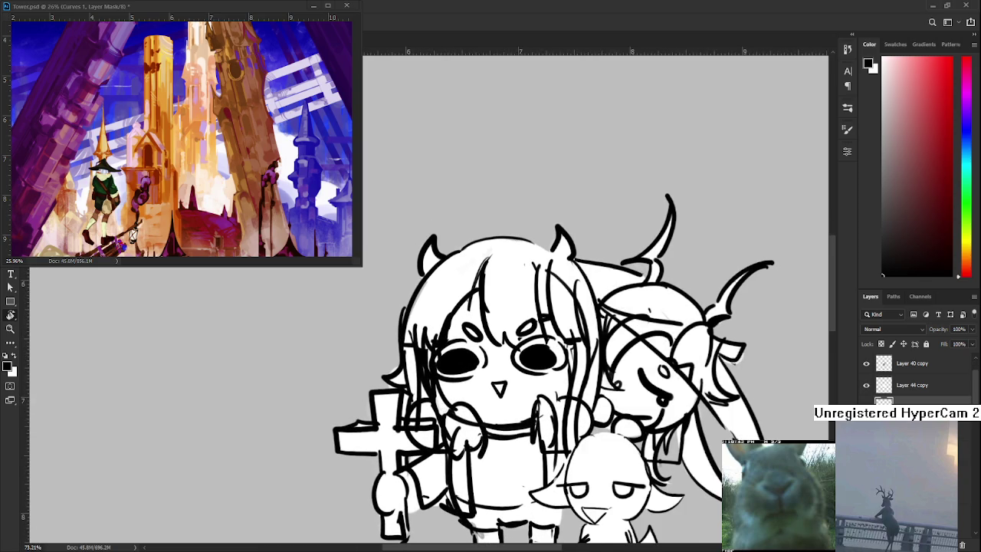
scroll(912, 376, down, 2)
drag(459, 374, 429, 375)
Erase the main girl's black eye fills and draw horizontal closed-eye lines across them
mouse_move(436, 337)
mouse_down()
mouse_move(440, 379)
mouse_move(429, 380)
mouse_move(448, 353)
mouse_move(458, 356)
mouse_move(445, 344)
mouse_move(429, 356)
mouse_up()
key(ctrl+z)
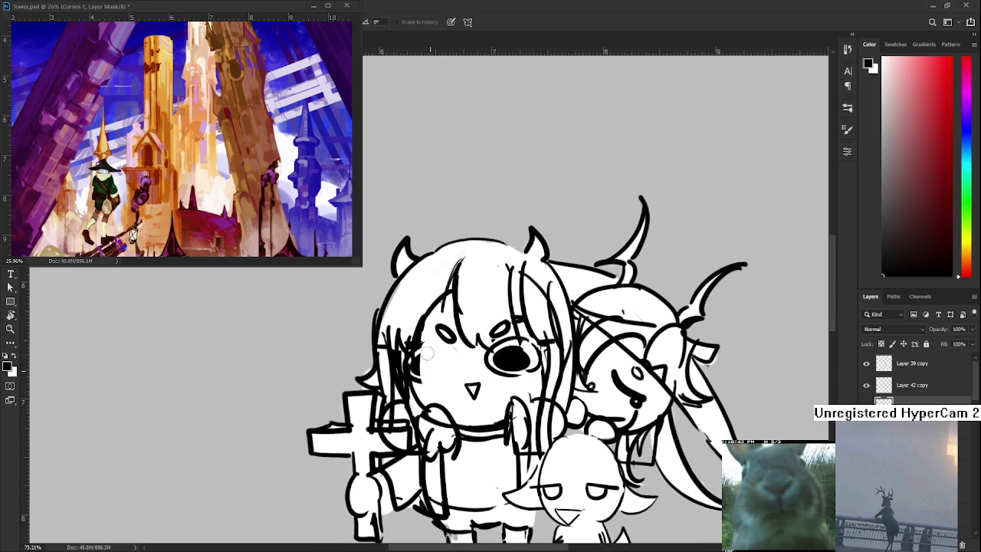
key(b)
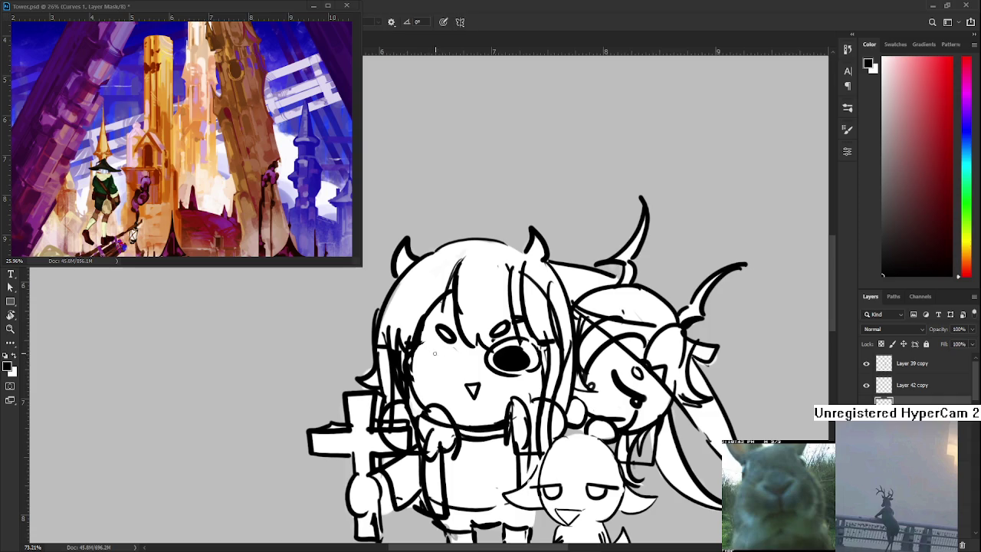
mouse_move(409, 359)
mouse_down()
mouse_move(458, 367)
mouse_move(524, 343)
mouse_move(537, 362)
mouse_up()
key(ctrl+z)
key(ctrl+z)
key(e)
key(b)
key(ctrl+z)
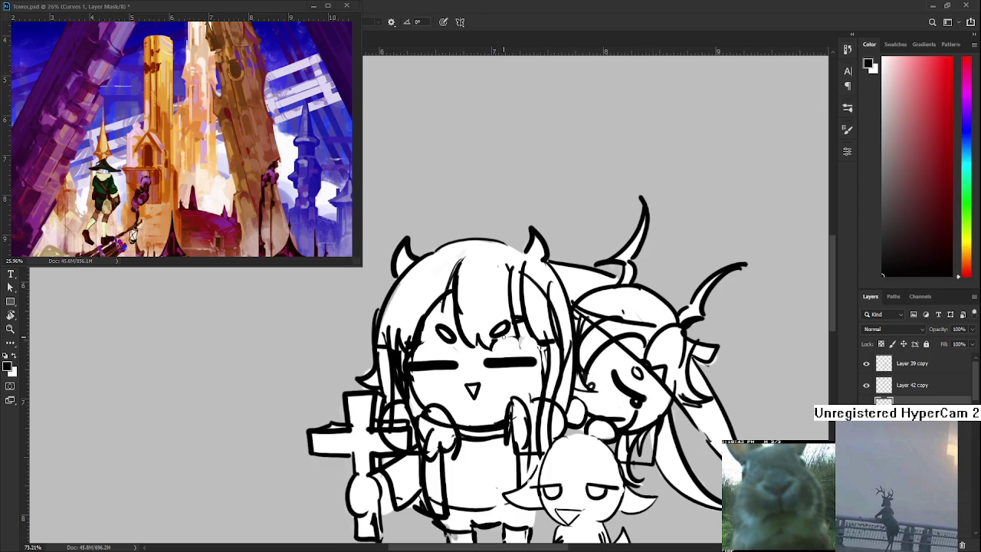
Clean up the stray hair loops and replace the small V nose with a short mark
key(e)
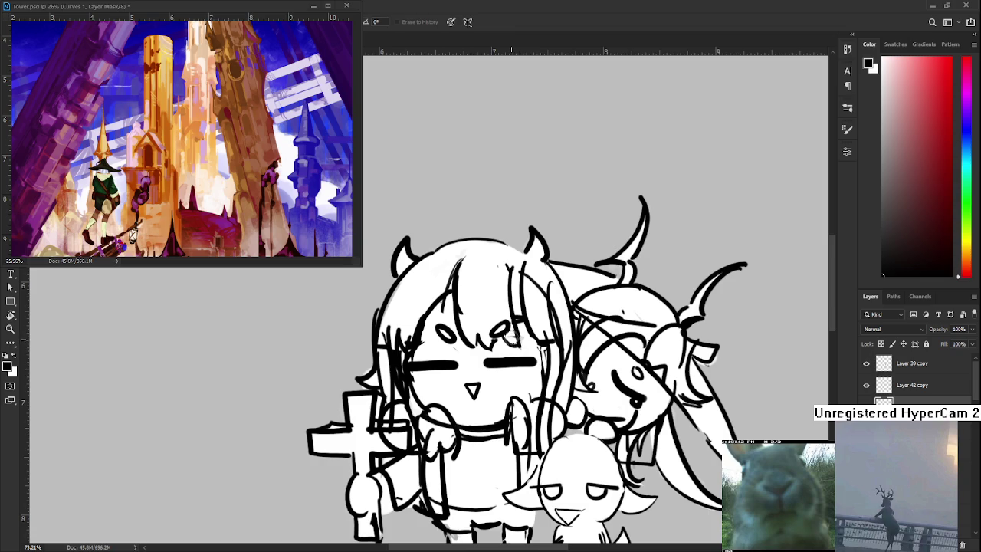
key(b)
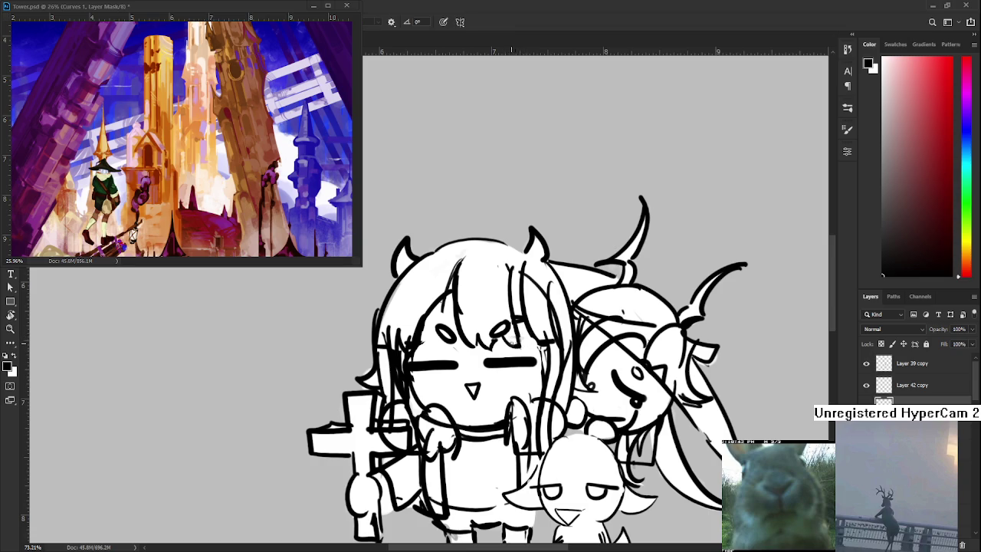
mouse_move(470, 338)
mouse_down()
mouse_move(443, 351)
mouse_move(493, 344)
mouse_move(498, 354)
mouse_move(510, 317)
mouse_up()
key(e)
key(b)
key(e)
key(b)
key(ctrl+z)
key(e)
mouse_move(465, 339)
mouse_down()
mouse_move(471, 348)
mouse_move(462, 345)
mouse_up()
key(b)
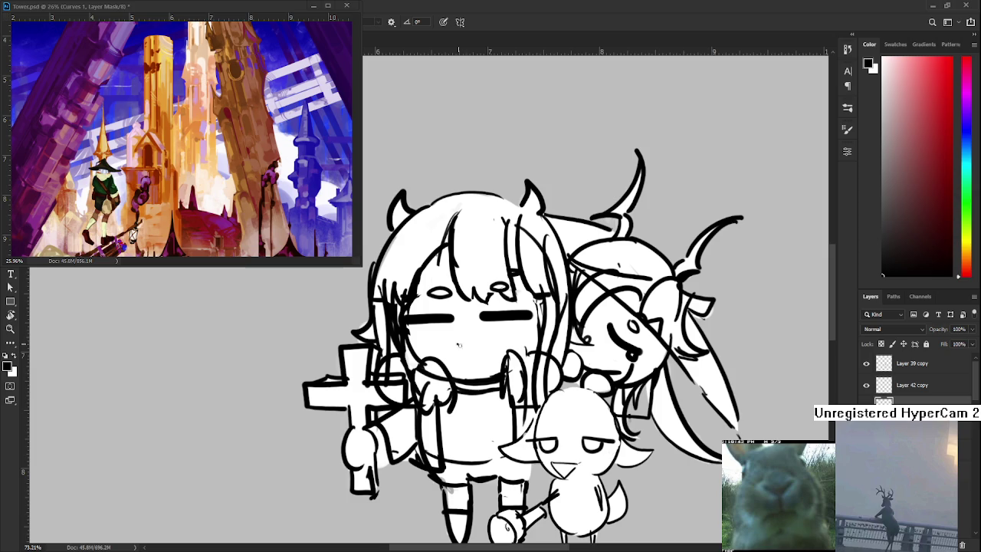
Draw a small V-shaped mouth below the main girl's closed eyes
scroll(509, 335, down, 5)
scroll(542, 350, up, 4)
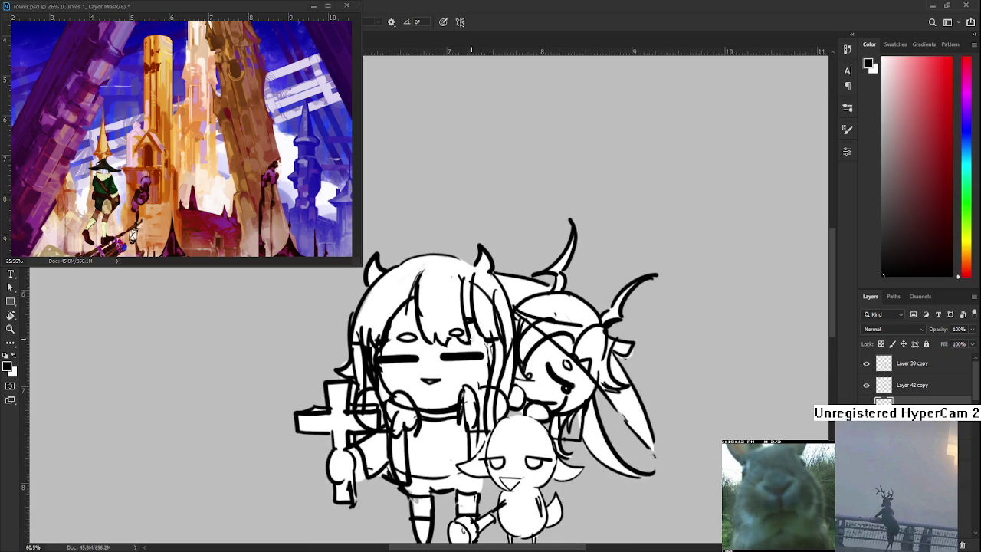
scroll(479, 342, down, 3)
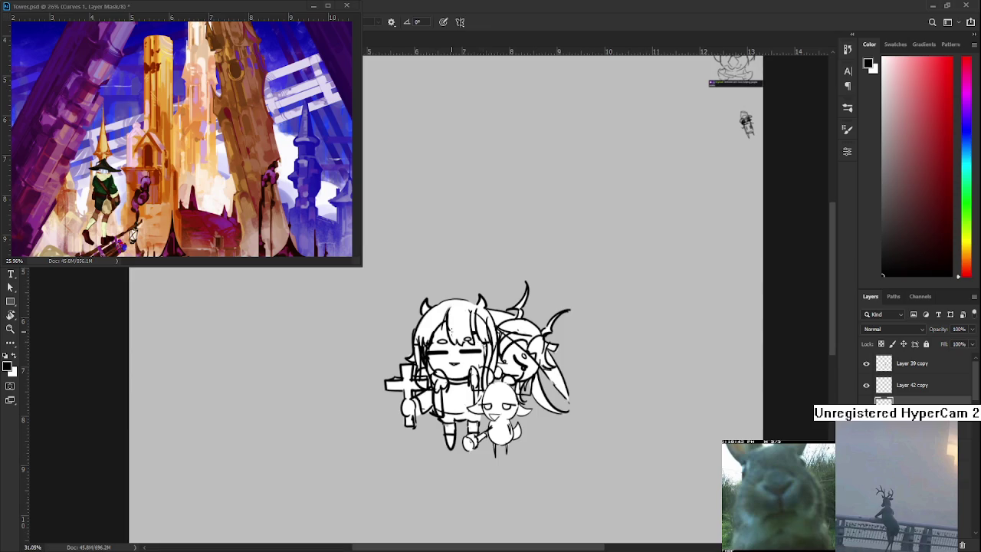
scroll(511, 325, up, 2)
scroll(439, 259, down, 4)
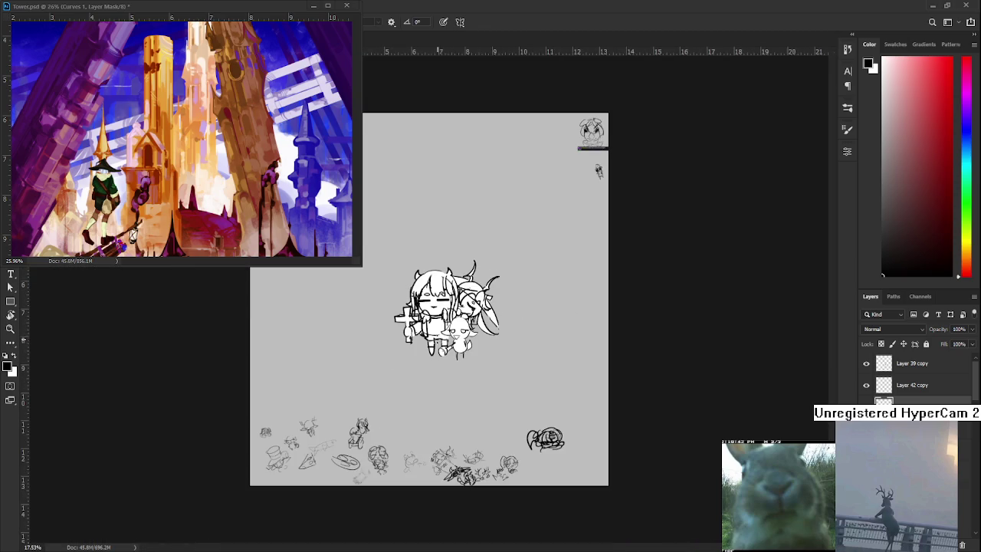
scroll(475, 284, up, 3)
scroll(474, 284, up, 1)
scroll(475, 284, down, 2)
scroll(490, 305, up, 1)
scroll(490, 305, up, 2)
scroll(490, 305, up, 2)
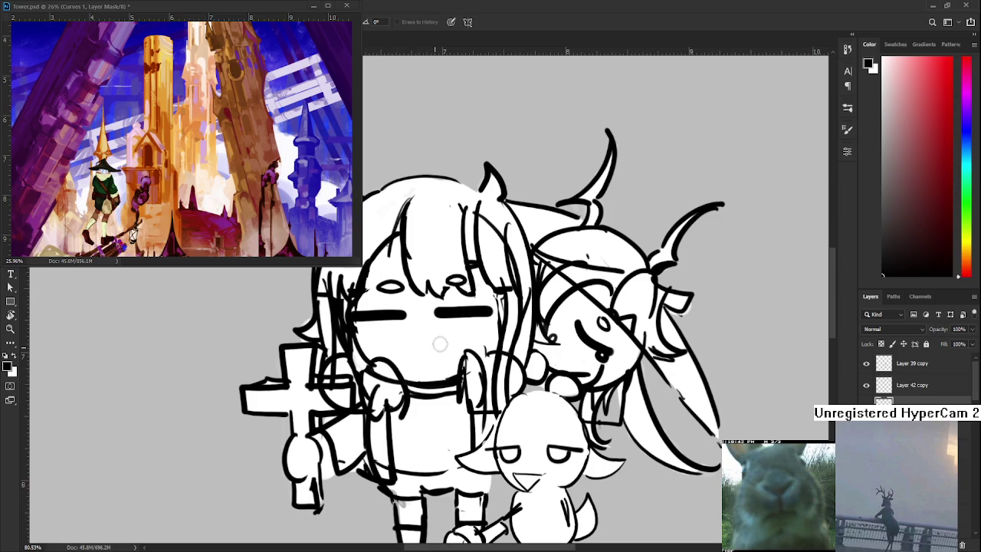
drag(412, 338, 433, 338)
Zoom out and bring back the open-eyed version of the main girl to compare
scroll(439, 348, down, 2)
scroll(439, 349, down, 2)
scroll(439, 349, down, 2)
scroll(526, 318, up, 1)
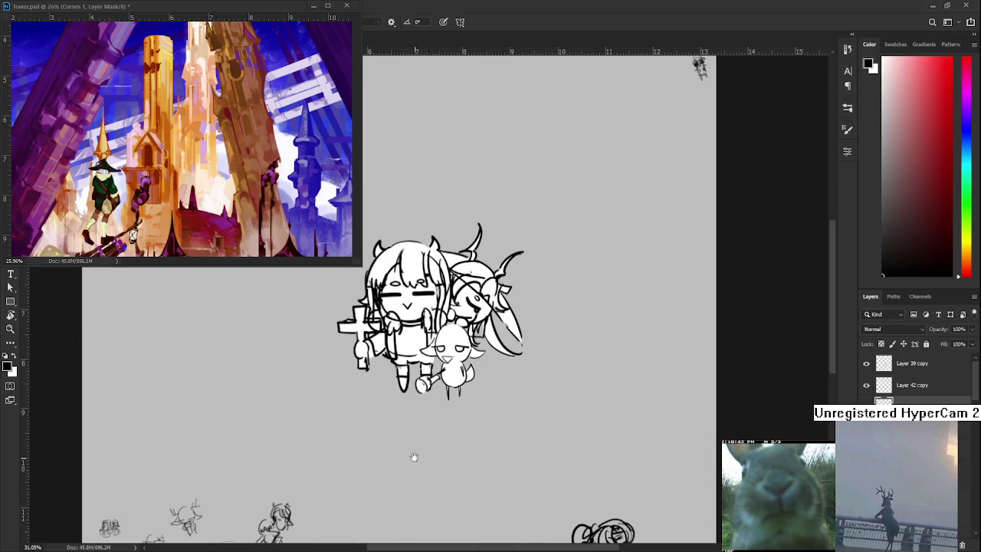
scroll(433, 448, left, 2)
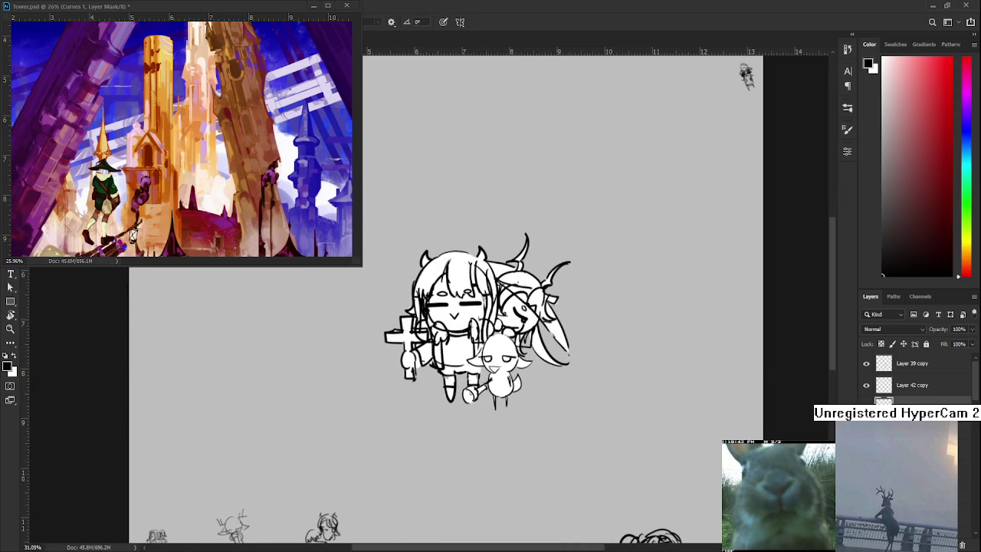
scroll(865, 380, down, 2)
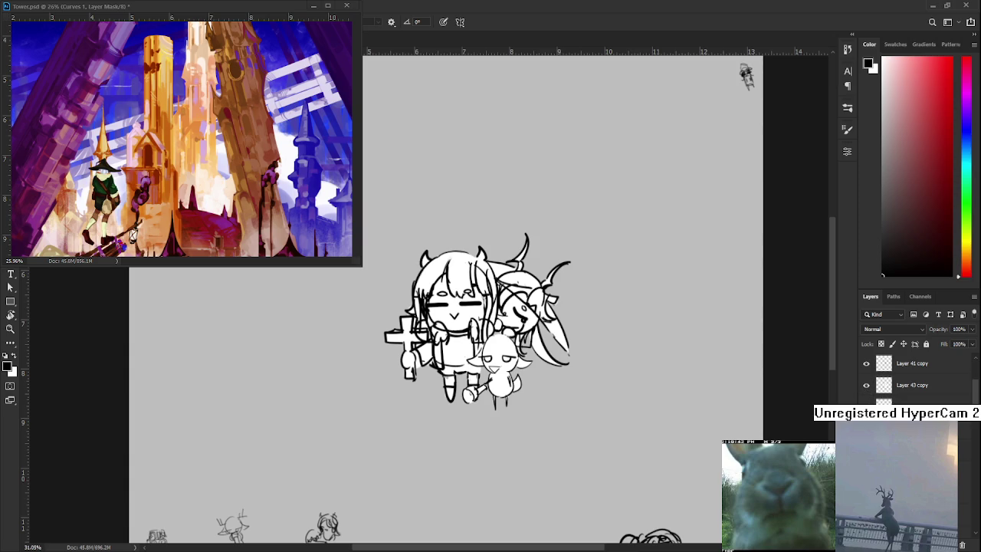
scroll(912, 380, up, 2)
scroll(912, 380, up, 1)
scroll(912, 380, up, 1)
scroll(911, 380, down, 2)
scroll(911, 380, up, 2)
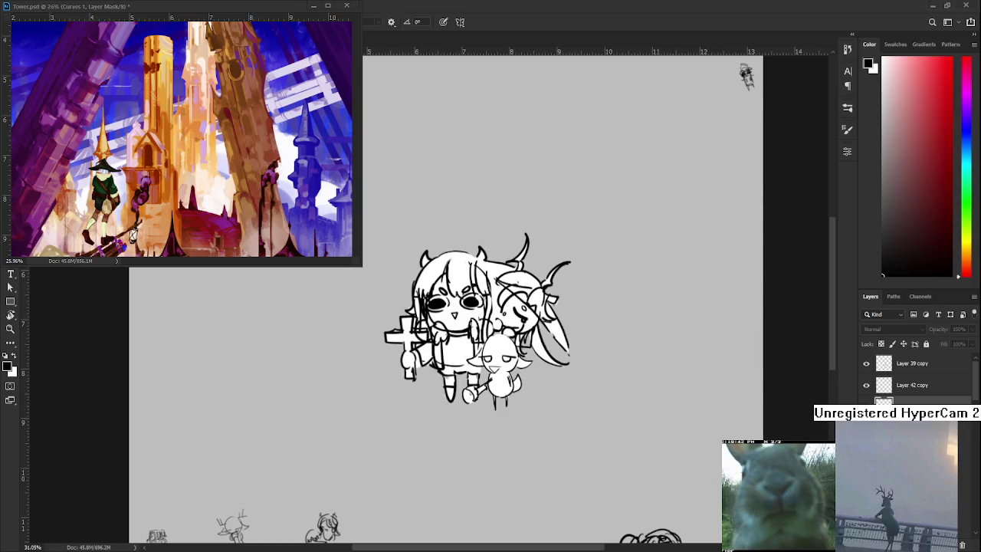
Return to the closed-eye version and shrink the main girl's mouth with Free Transform
key(ctrl+comma)
key(ctrl+comma)
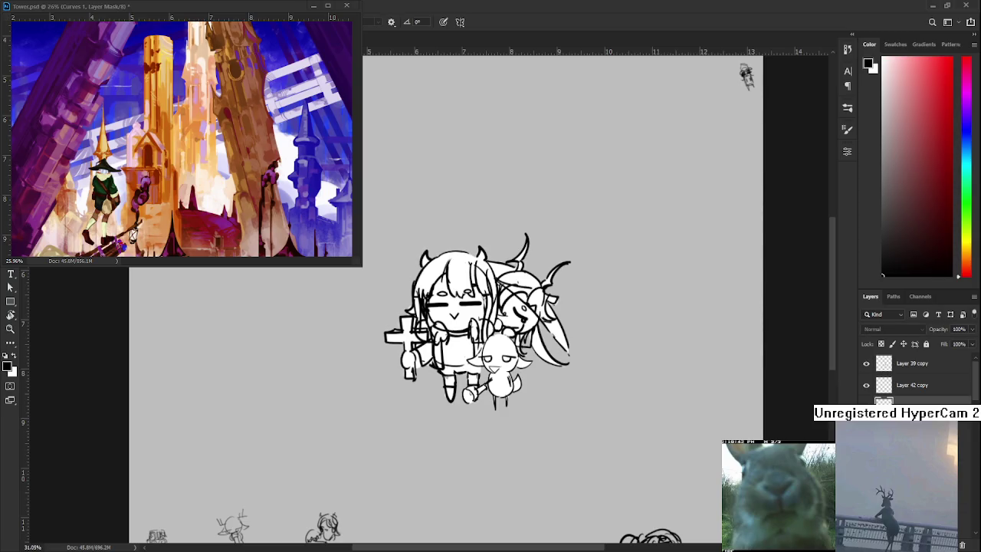
key(ctrl+plus)
key(ctrl+plus)
key(l)
drag(423, 313, 441, 332)
key(ctrl+t)
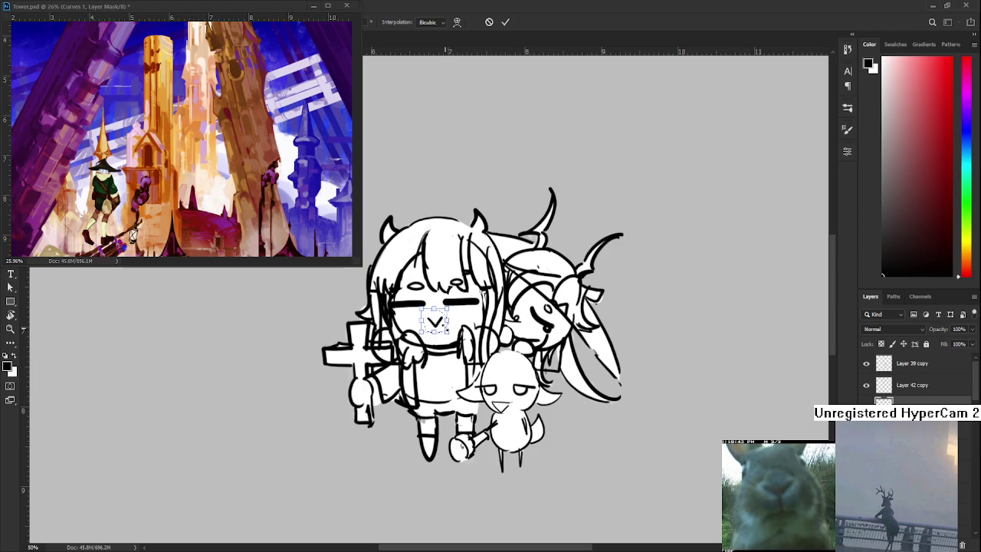
drag(446, 331, 441, 327)
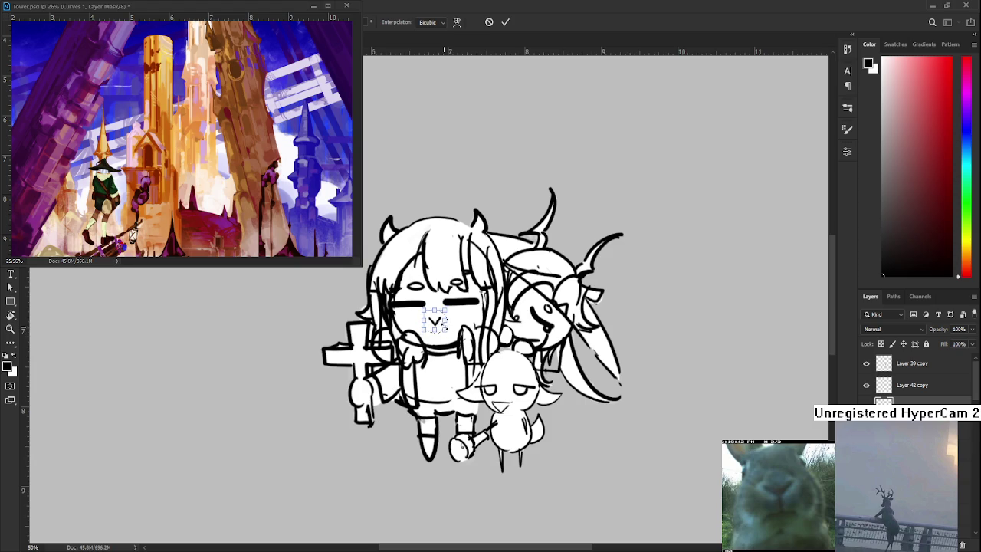
key(Return)
Darken the second girl's eye, flipping between dark and light versions to compare
scroll(617, 374, down, 3)
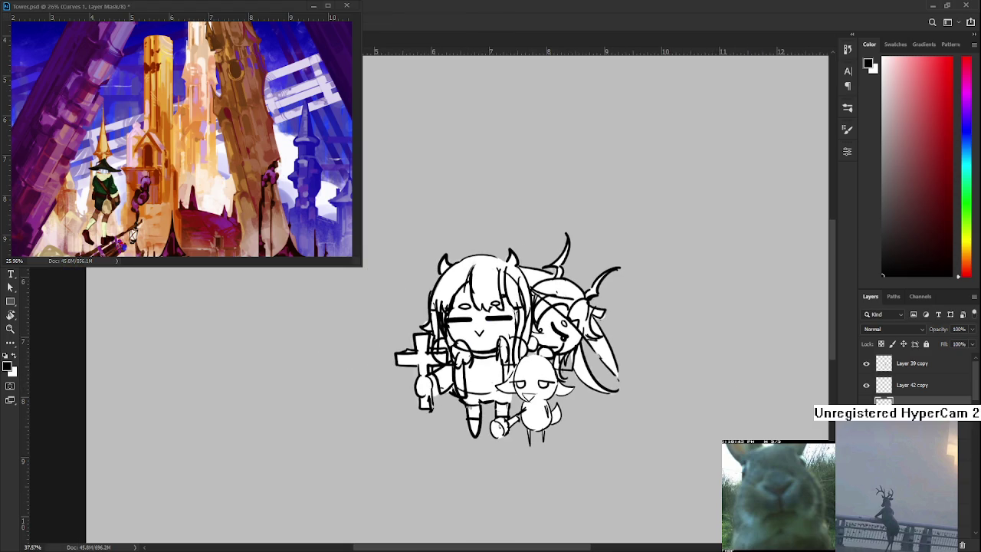
drag(550, 320, 567, 337)
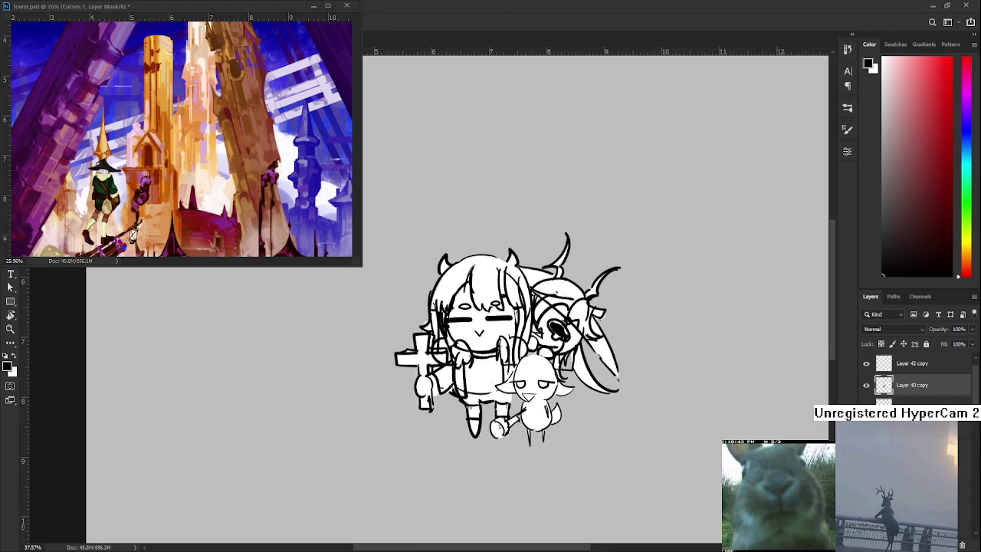
key(ctrl+z)
key(ctrl+z)
key(ctrl+shift+z)
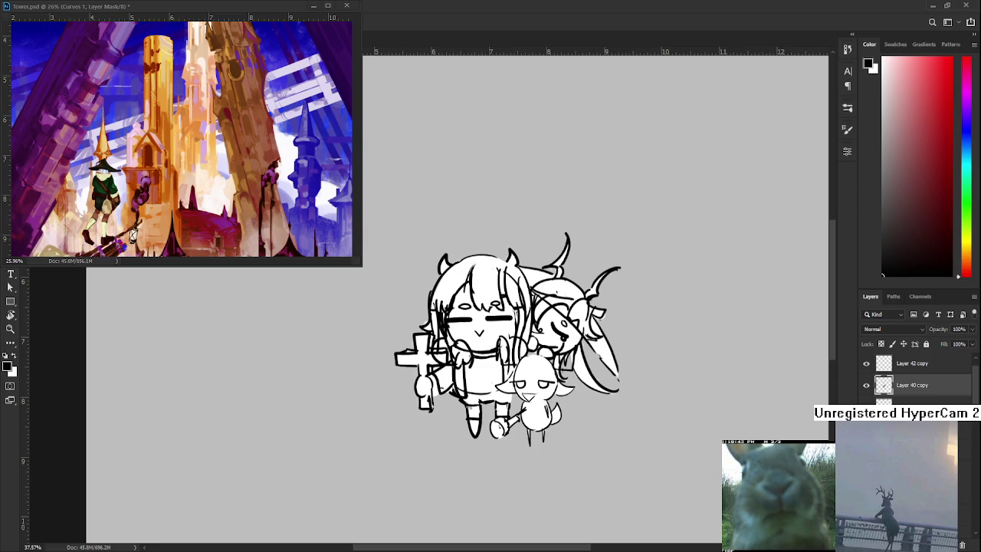
key(ctrl+shift+z)
key(ctrl+z)
key(ctrl+shift+z)
key(ctrl+z)
key(ctrl+shift+z)
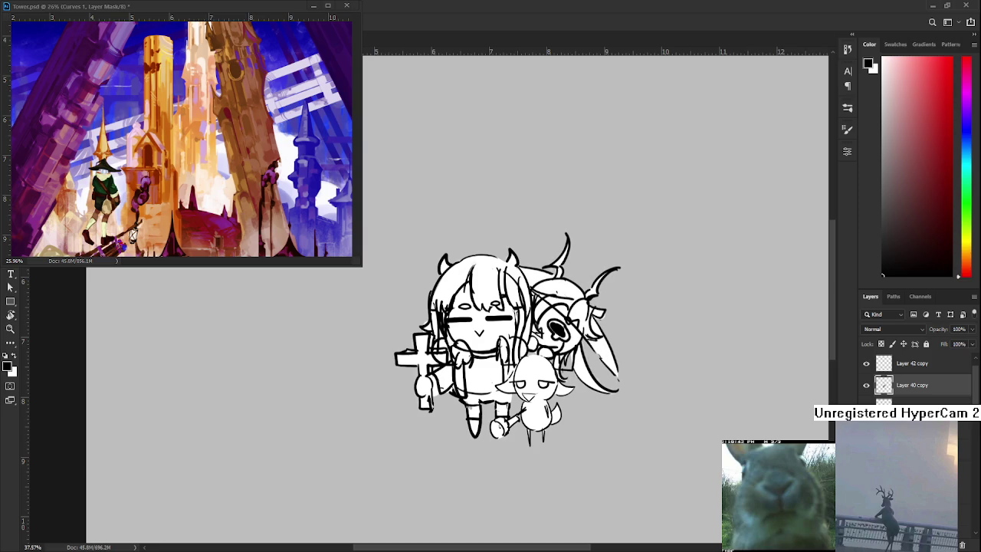
key(ctrl+z)
key(ctrl+shift+z)
key(ctrl+z)
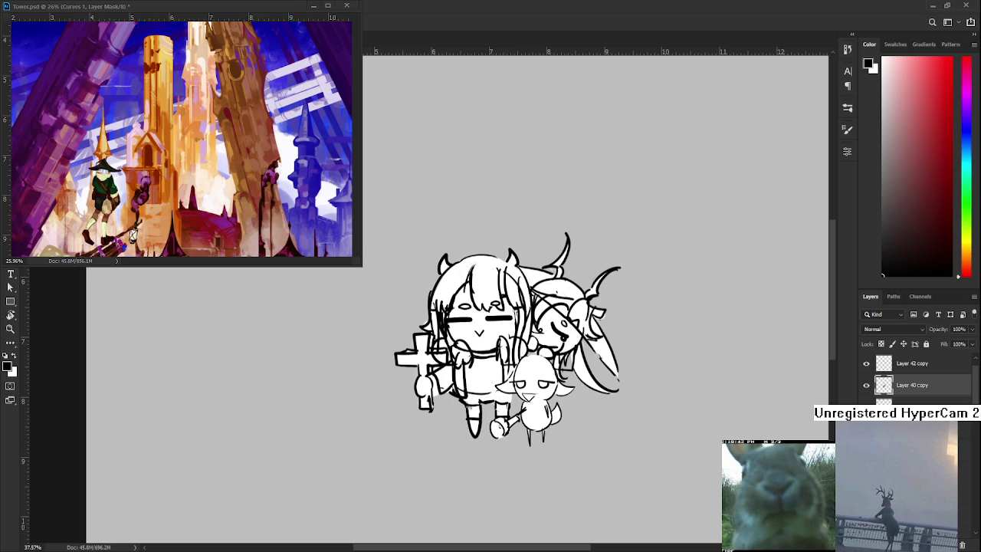
key(ctrl+shift+z)
Reorder Layer 40 copy in the layer stack so the lighter eye variant shows
scroll(652, 373, down, 2)
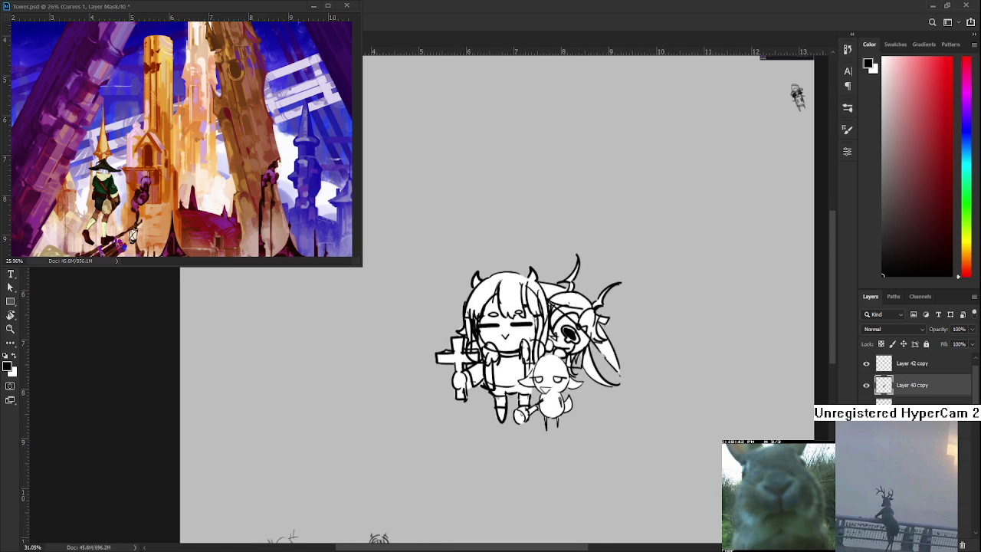
key(ctrl+bracketright)
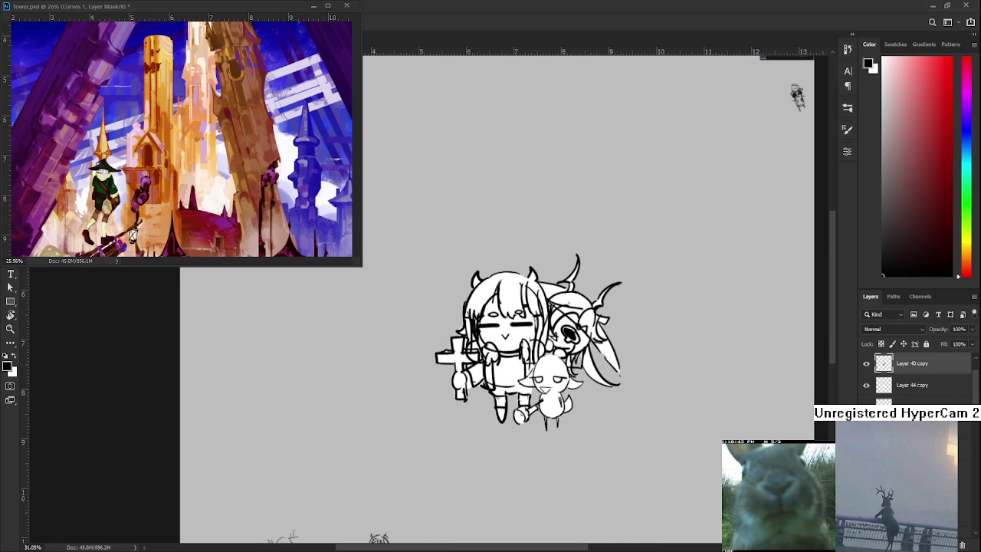
key(ctrl+bracketleft)
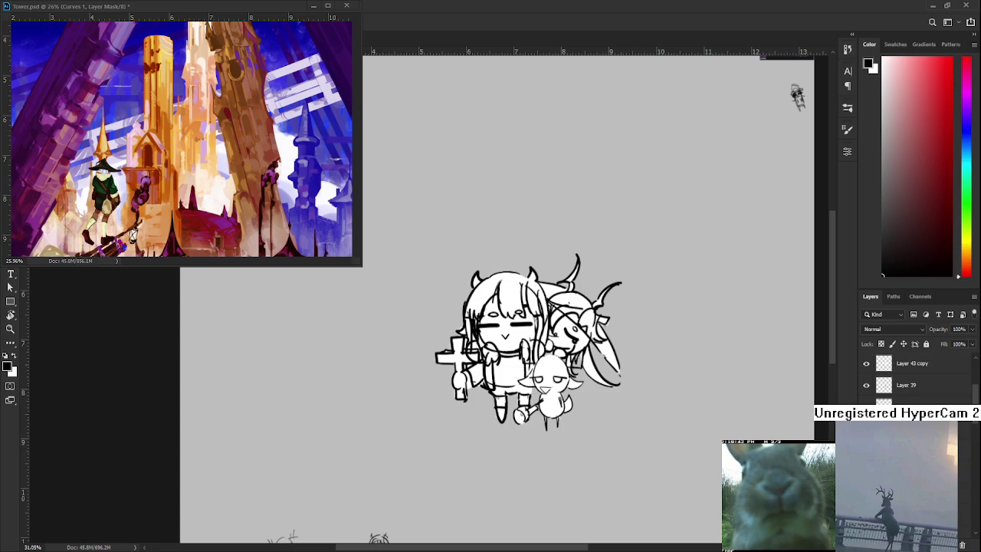
Briefly hide and reshow the Layer 39 copy and Layer 42 copy drawings to compare the sketch
scroll(912, 375, down, 1)
scroll(912, 375, down, 1)
click(866, 364)
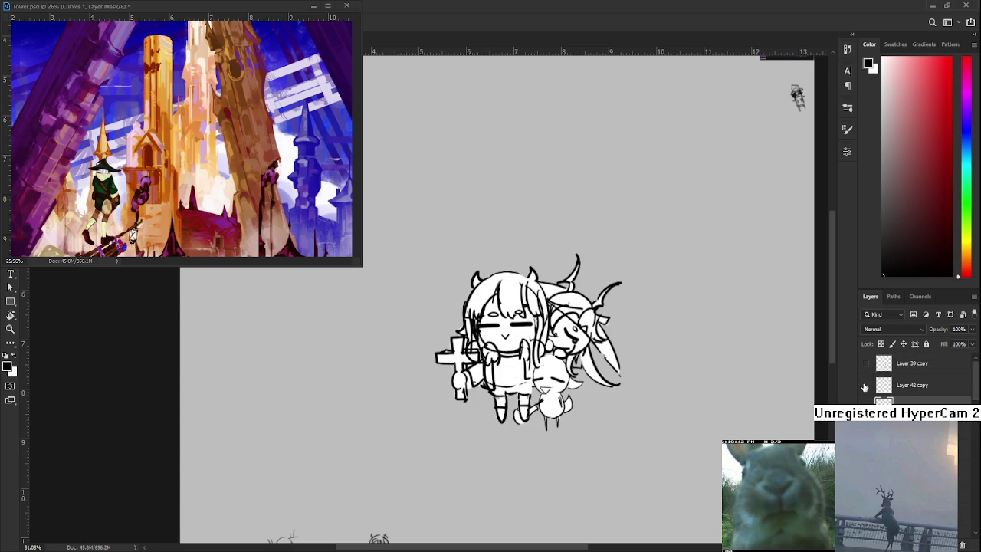
click(865, 385)
click(866, 363)
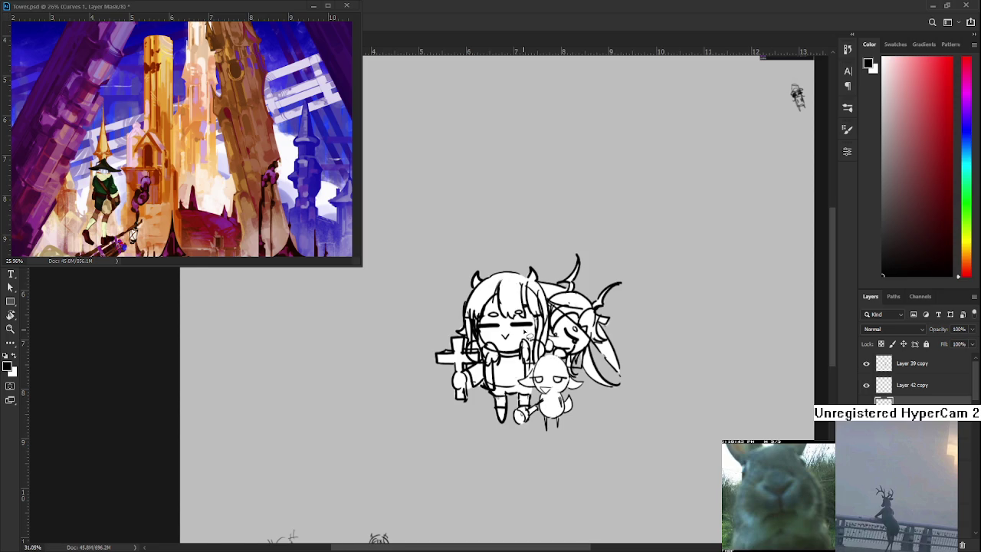
scroll(529, 333, down, 1)
scroll(528, 330, down, 1)
scroll(444, 329, up, 2)
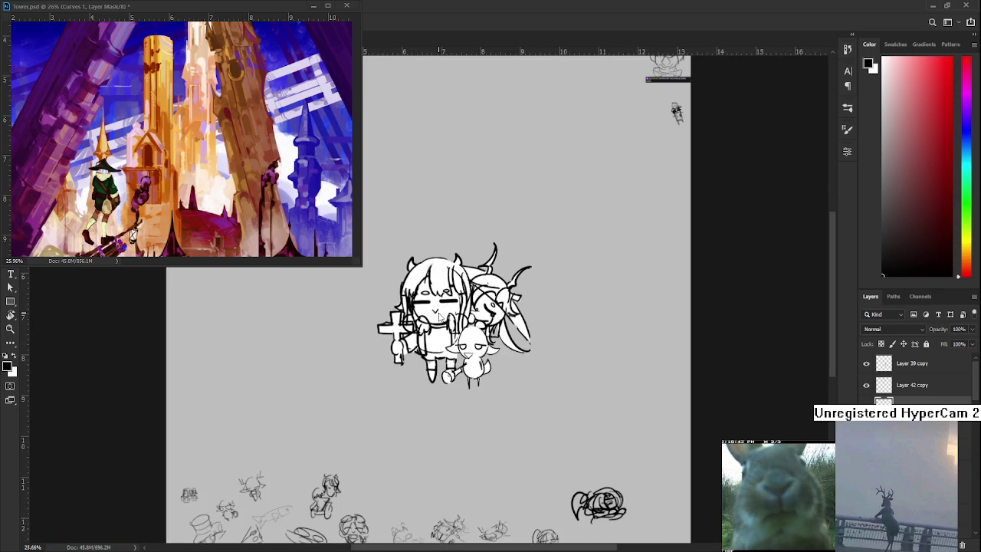
scroll(445, 322, up, 1)
scroll(444, 318, up, 1)
scroll(442, 316, down, 2)
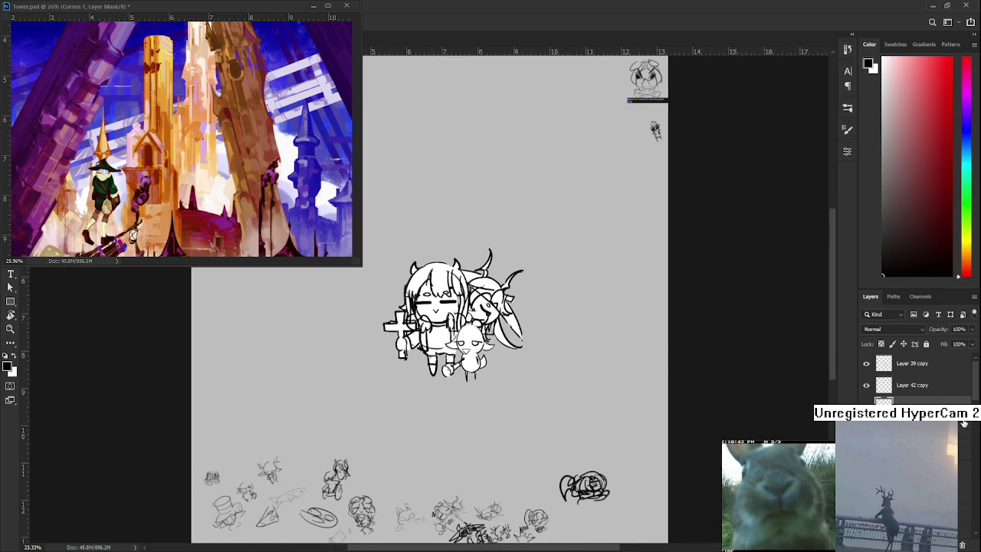
scroll(933, 388, down, 1)
scroll(912, 375, down, 2)
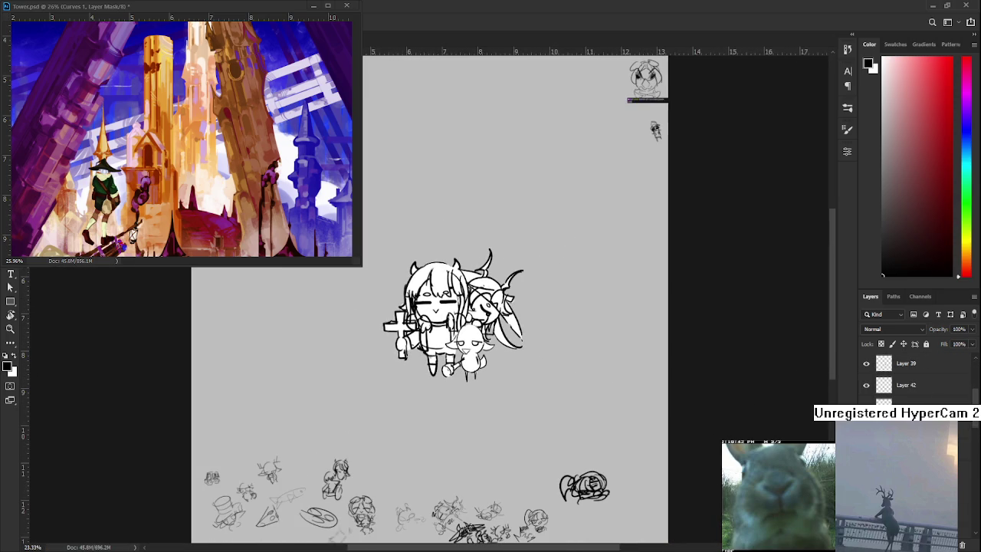
scroll(419, 277, down, 1)
Nudge the character drawing up and left with a free transform
key(ctrl+t)
mouse_move(486, 363)
mouse_down()
mouse_move(453, 325)
mouse_move(506, 377)
mouse_up()
key(Return)
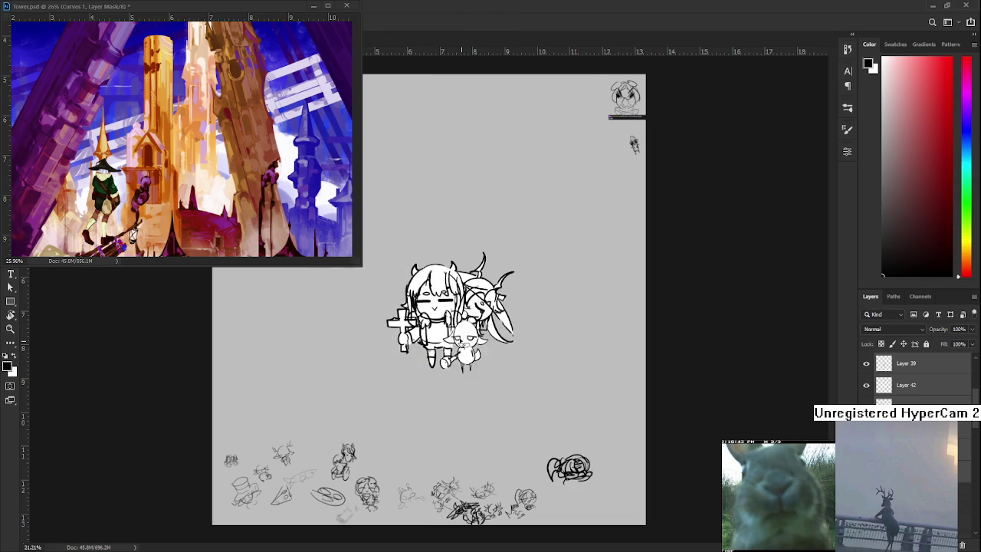
scroll(507, 380, up, 1)
scroll(521, 390, up, 1)
scroll(540, 411, up, 1)
scroll(540, 412, up, 1)
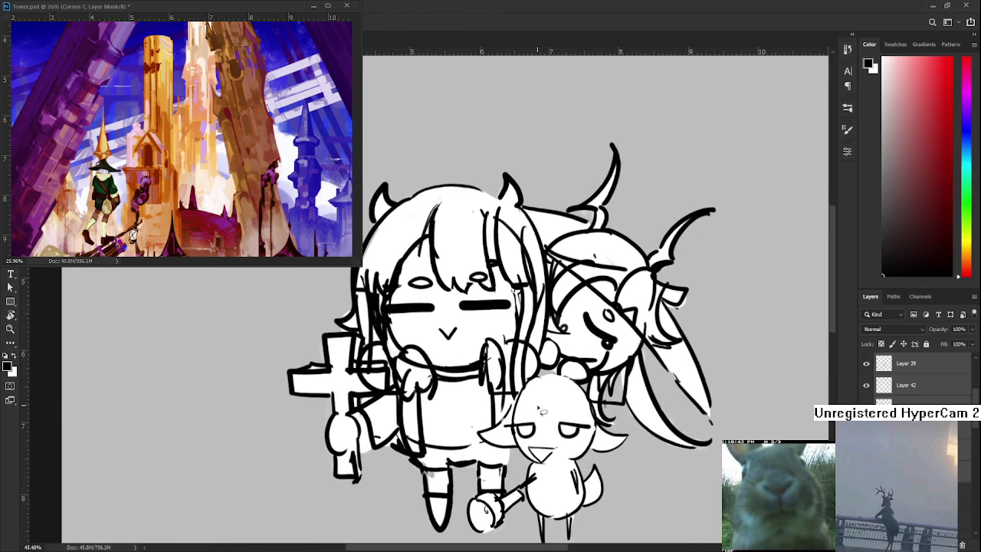
Select a regular layer instead of the group, set white as painting colour, and recentre the characters
key(ctrl+g)
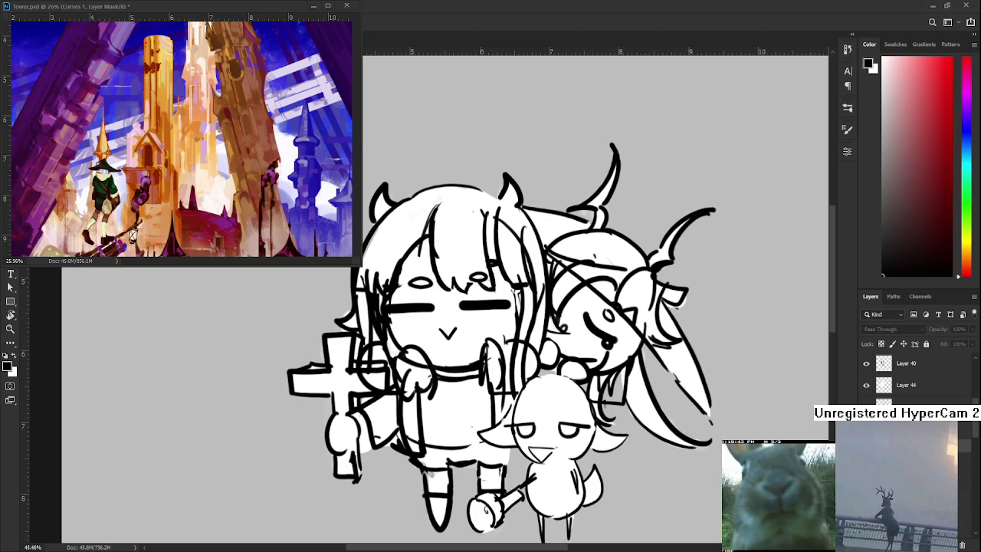
scroll(553, 375, down, 1)
scroll(556, 374, up, 1)
click(920, 406)
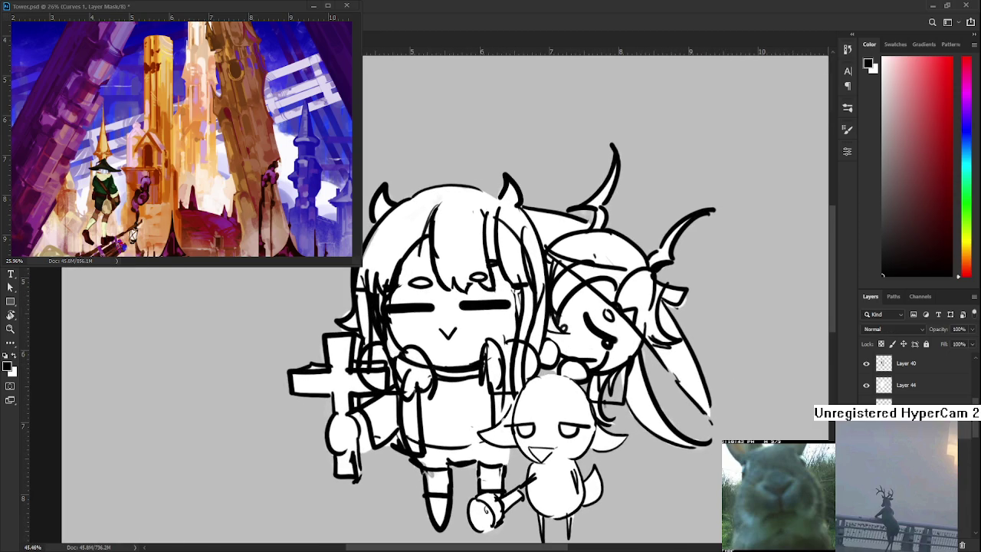
key(x)
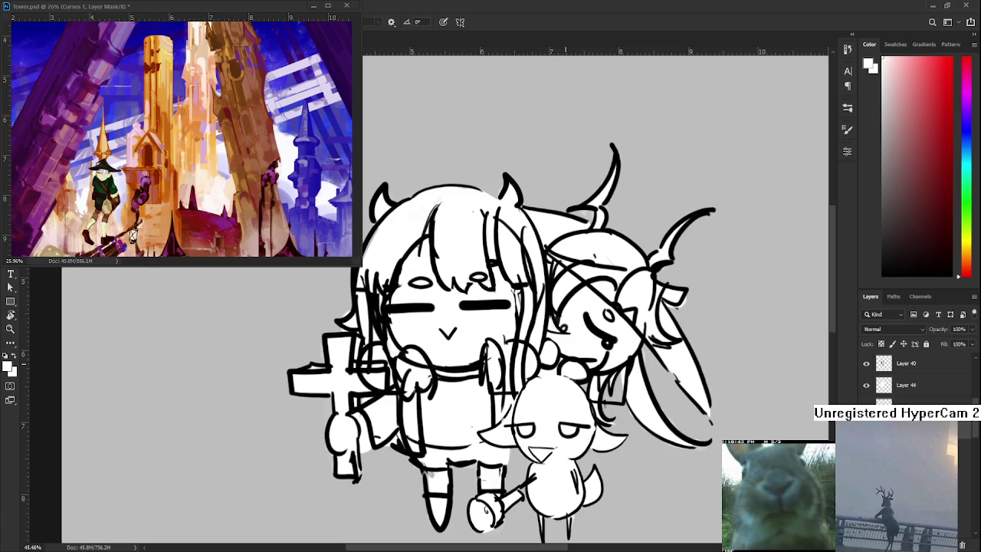
scroll(566, 370, down, 1)
drag(567, 369, 564, 406)
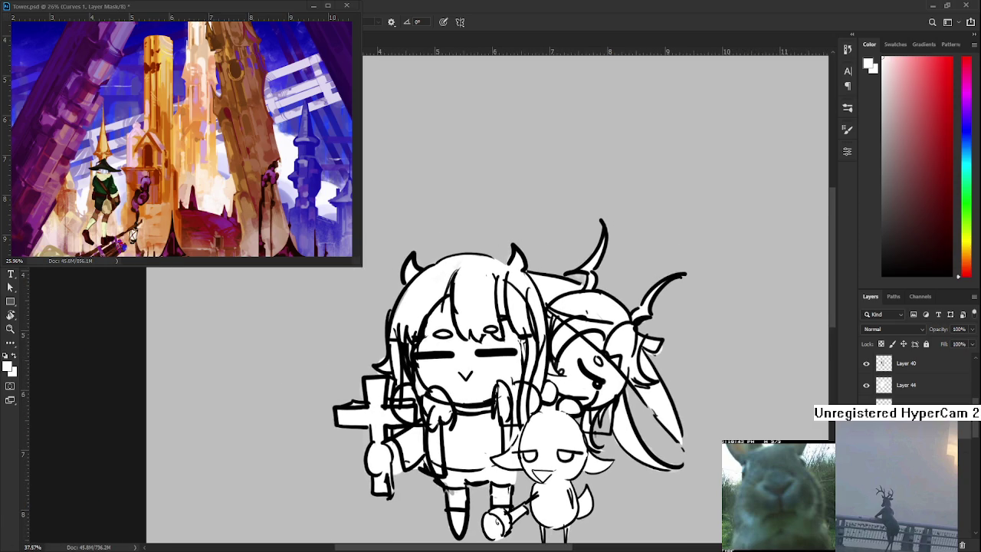
scroll(911, 376, down, 5)
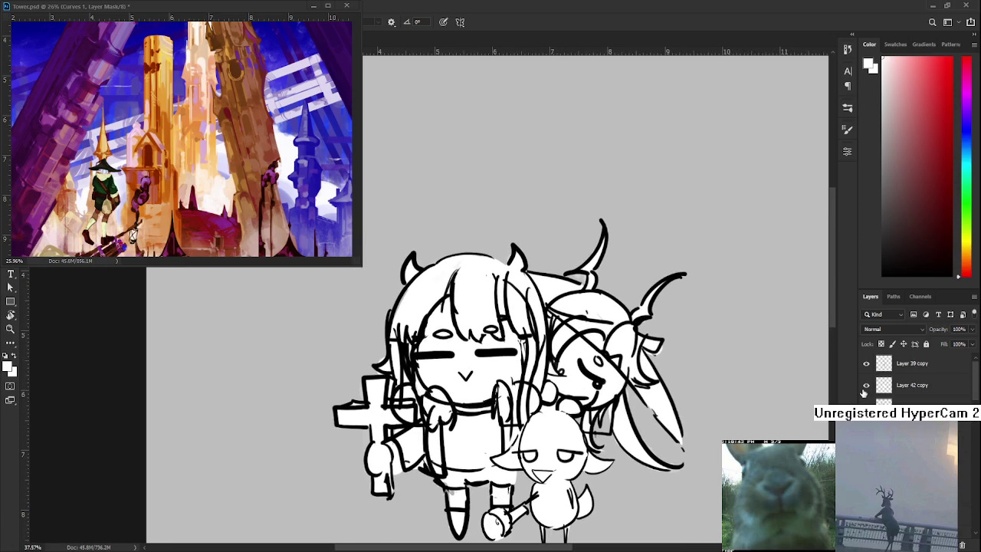
scroll(912, 375, down, 1)
scroll(538, 394, down, 2)
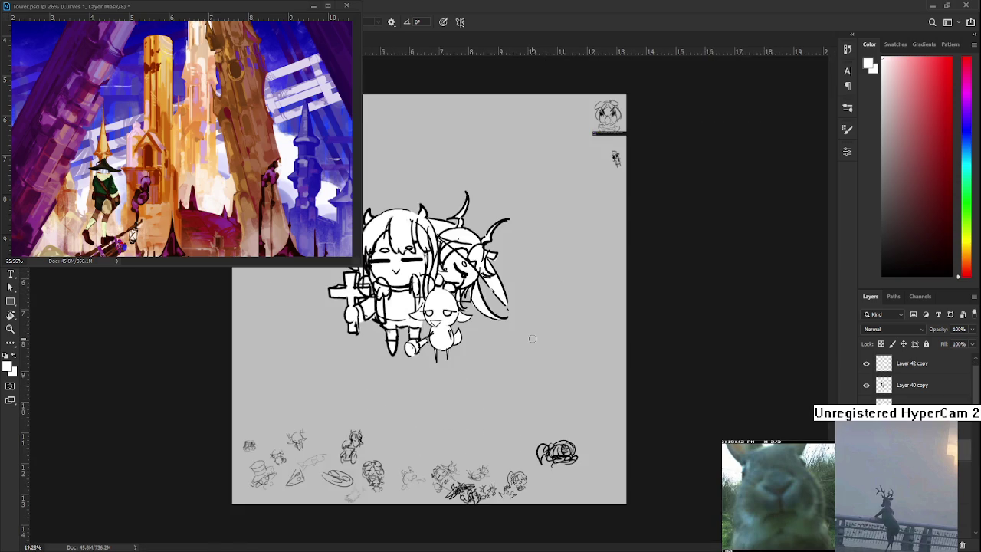
scroll(443, 400, up, 2)
scroll(441, 396, down, 2)
scroll(433, 353, down, 1)
scroll(428, 314, down, 2)
scroll(424, 273, down, 1)
scroll(374, 257, up, 4)
scroll(374, 257, up, 1)
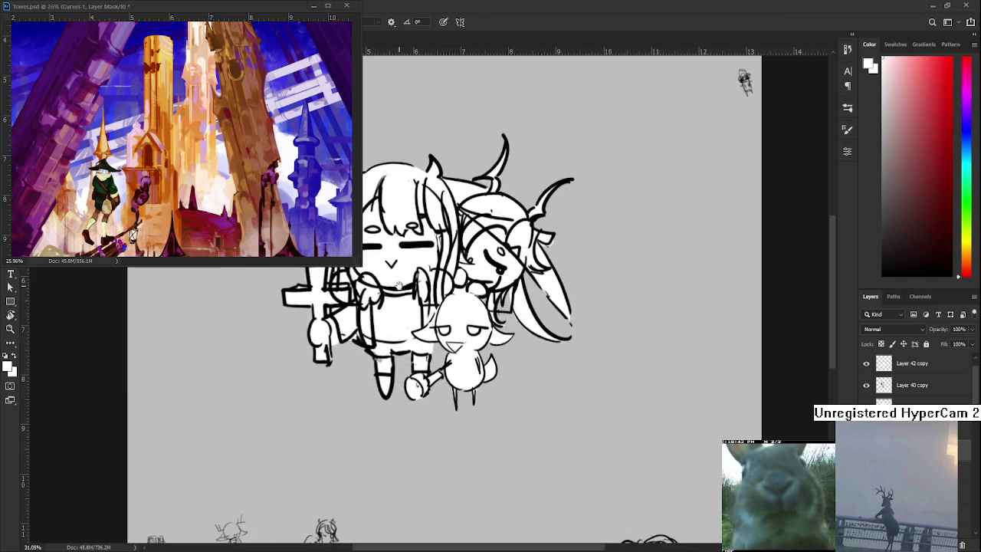
scroll(374, 256, up, 1)
scroll(374, 257, up, 2)
scroll(912, 376, down, 2)
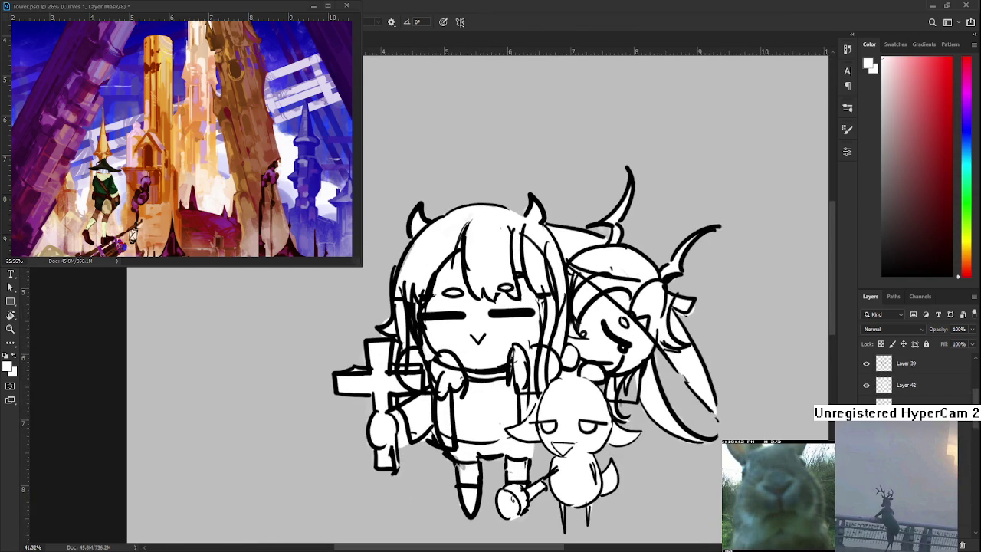
scroll(865, 400, up, 1)
Toggle the eye-variant layers to show the large round dark eyes, checking her line art over the fill
click(866, 385)
click(866, 386)
scroll(866, 391, up, 1)
scroll(866, 390, up, 1)
scroll(866, 391, up, 1)
click(866, 385)
scroll(866, 391, up, 1)
click(866, 386)
click(866, 385)
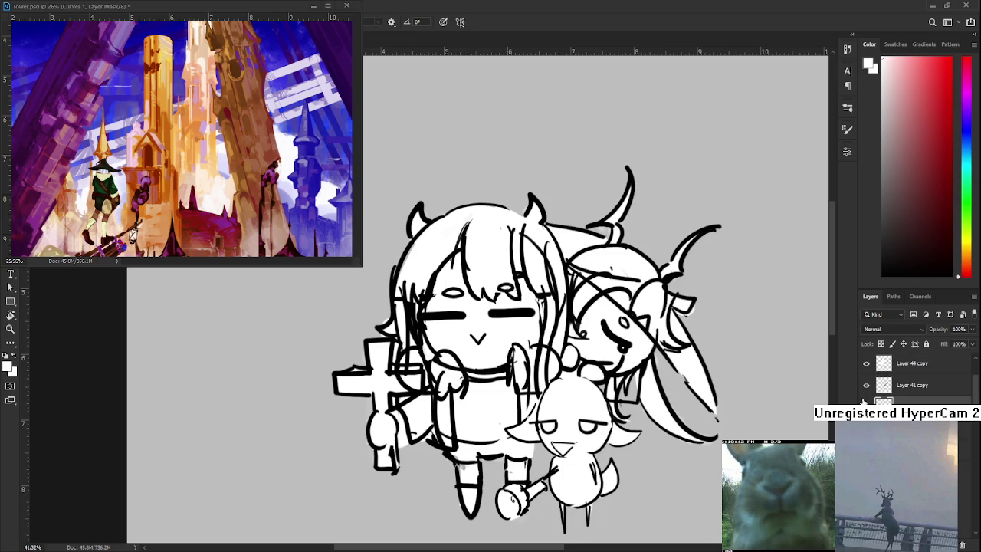
scroll(866, 391, down, 3)
scroll(904, 376, down, 2)
click(866, 404)
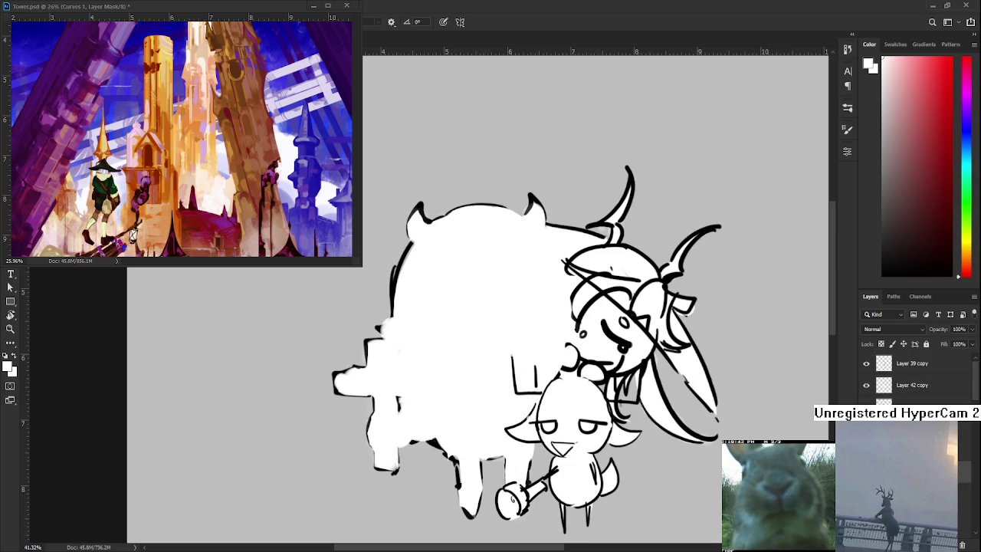
click(865, 405)
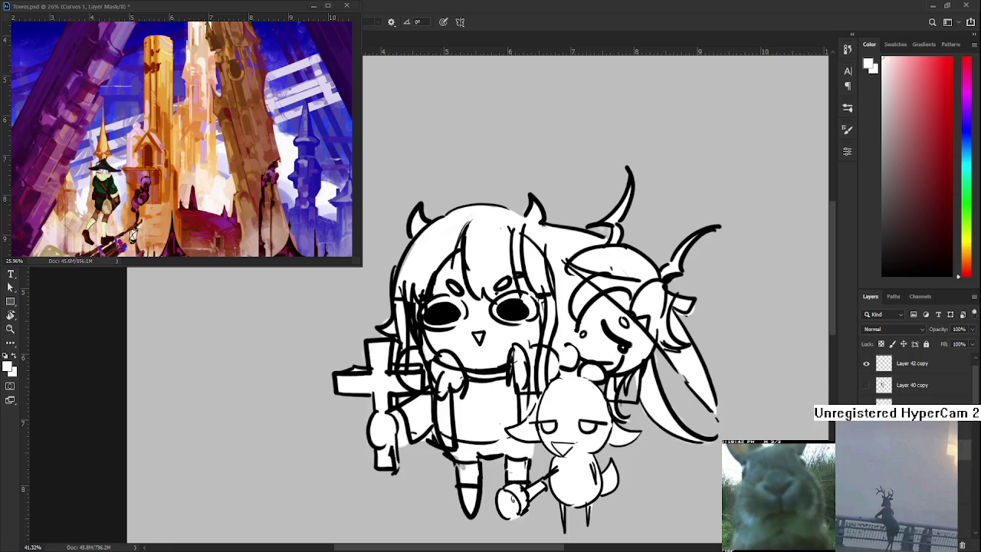
scroll(904, 383, up, 2)
scroll(383, 372, up, 1)
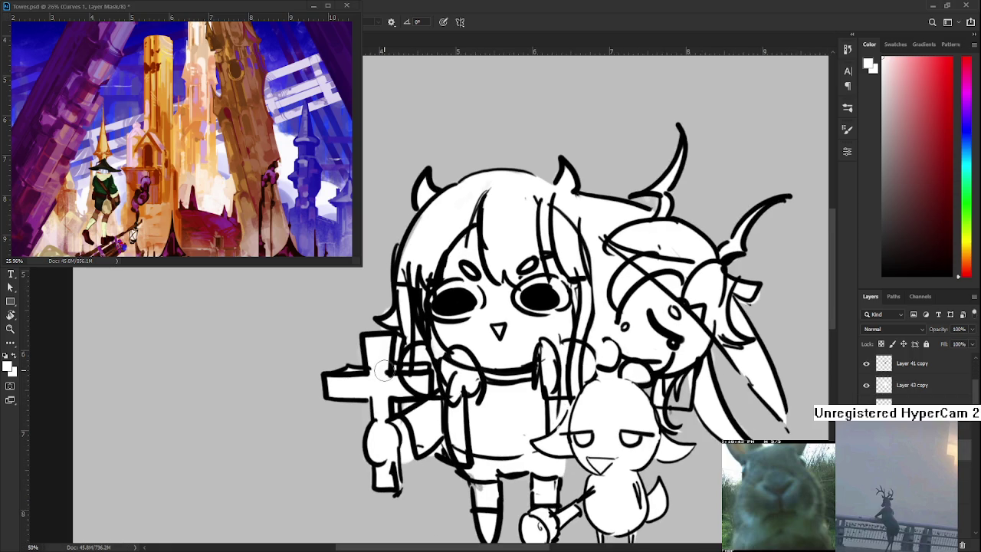
key(e)
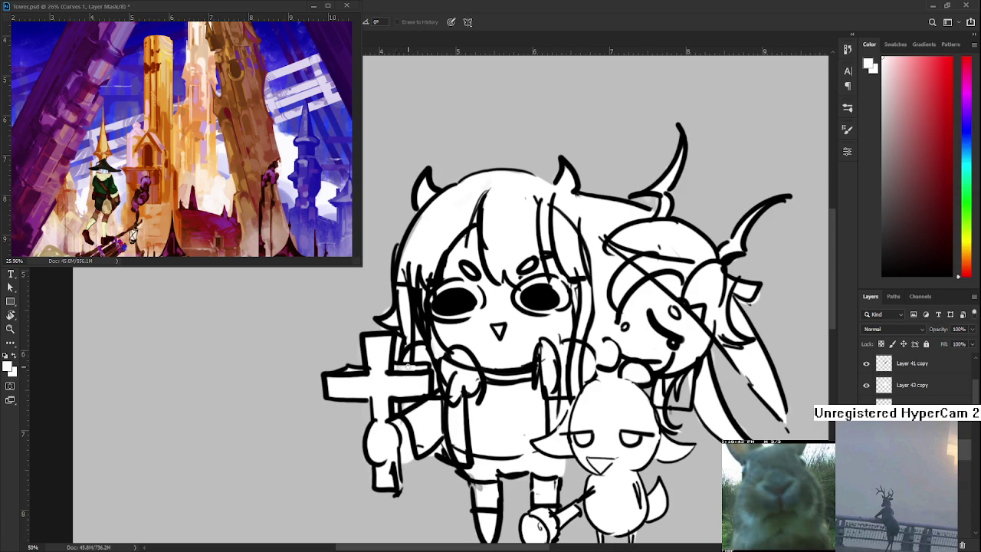
drag(420, 366, 401, 366)
key(x)
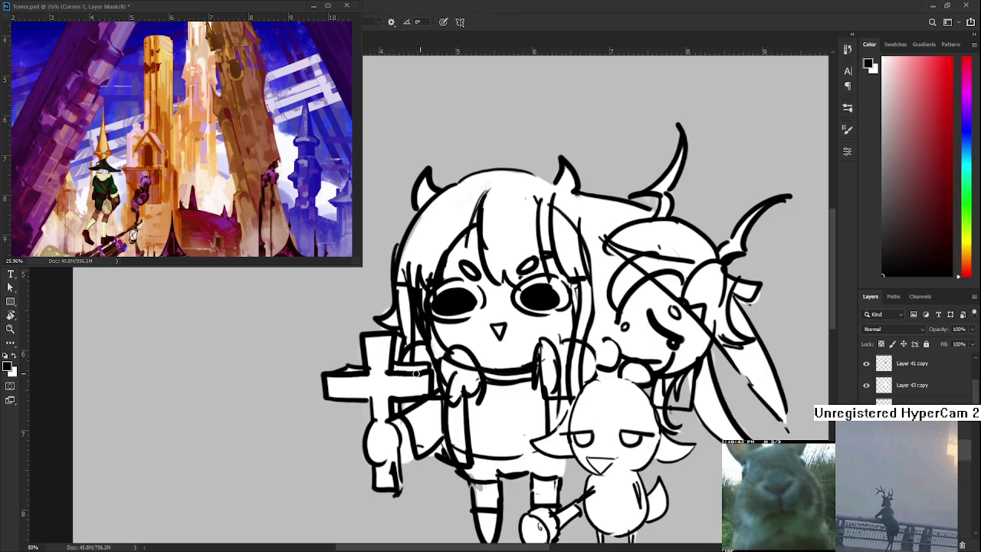
drag(435, 356, 410, 424)
key(e)
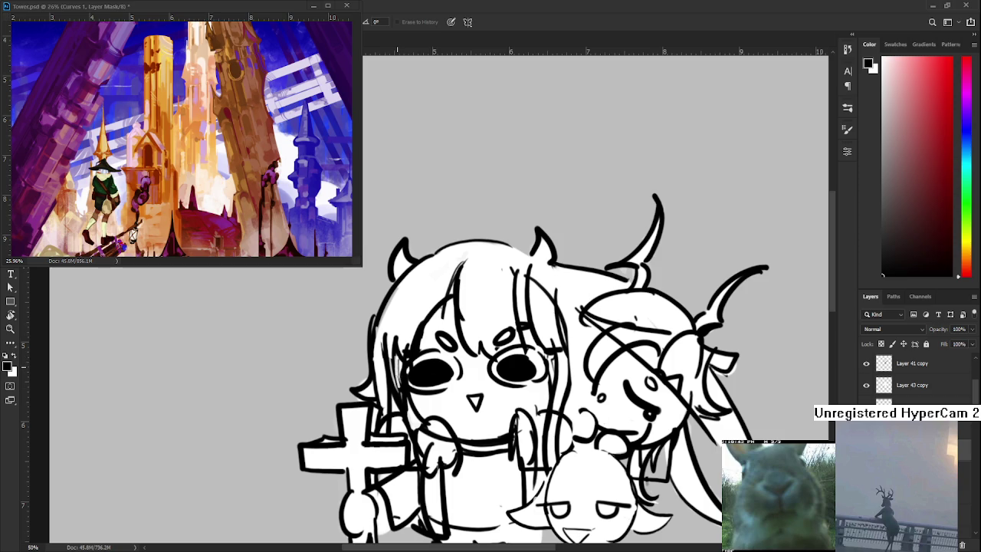
drag(428, 404, 427, 338)
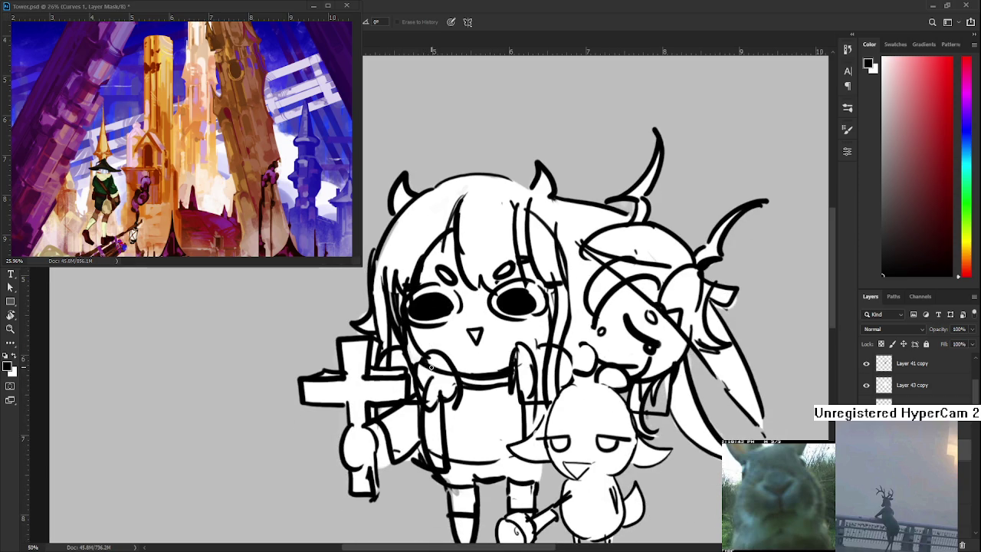
mouse_move(429, 366)
mouse_down()
mouse_move(451, 383)
mouse_move(442, 368)
mouse_up()
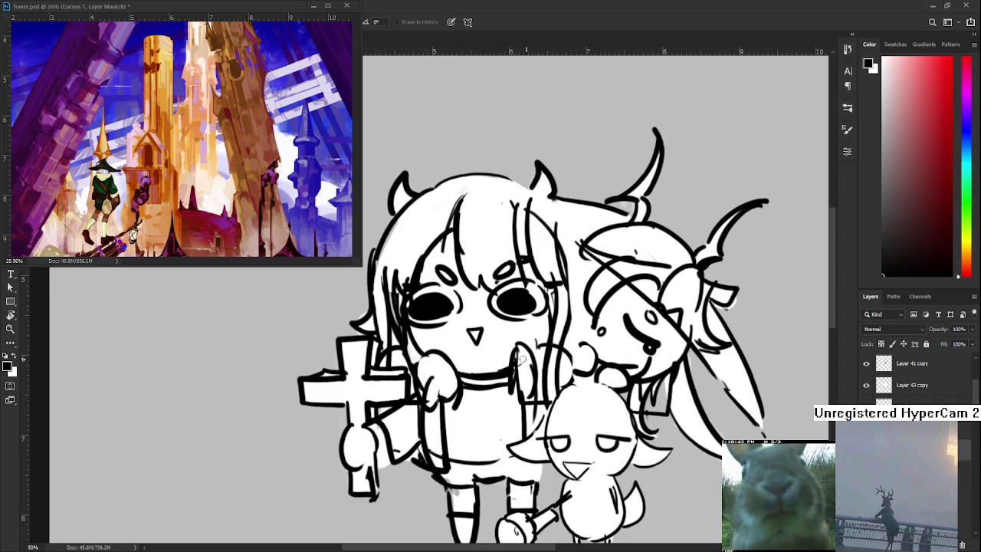
scroll(526, 370, up, 1)
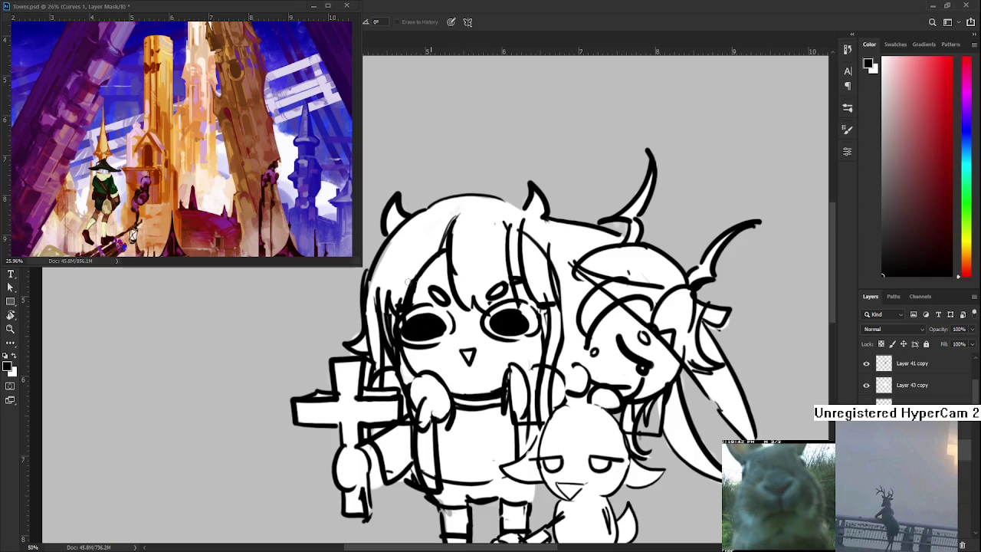
scroll(436, 280, down, 2)
scroll(436, 279, down, 2)
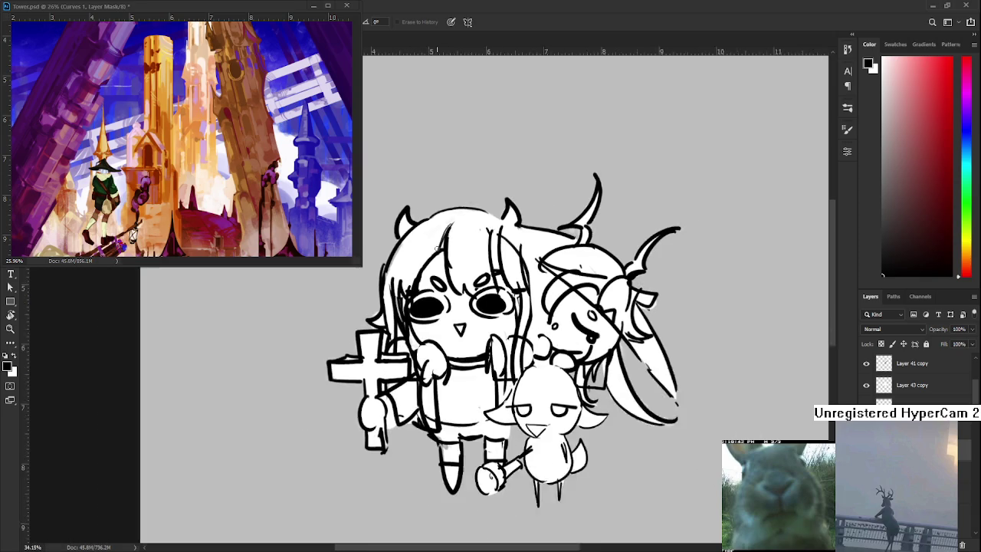
scroll(436, 279, up, 3)
scroll(435, 279, up, 1)
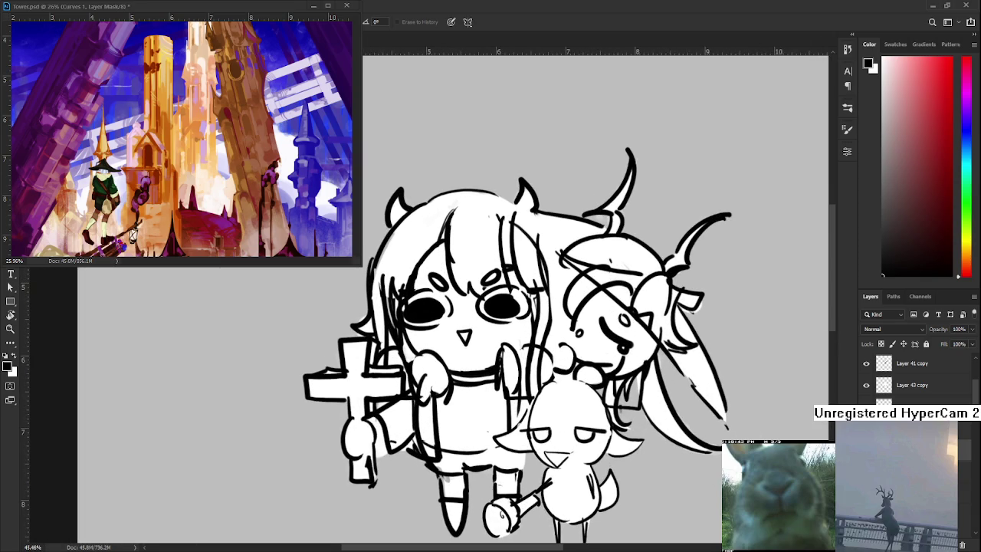
scroll(911, 374, down, 1)
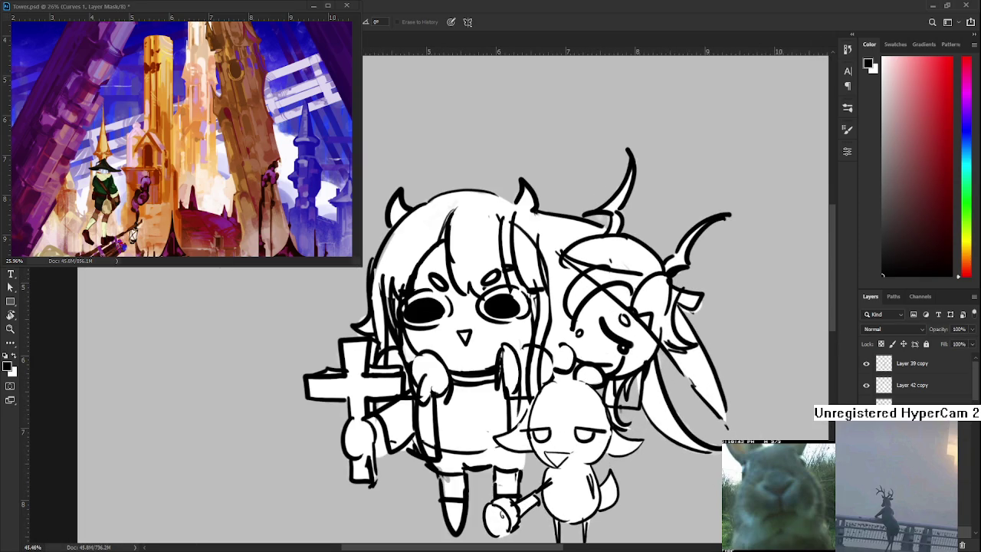
scroll(912, 373, down, 1)
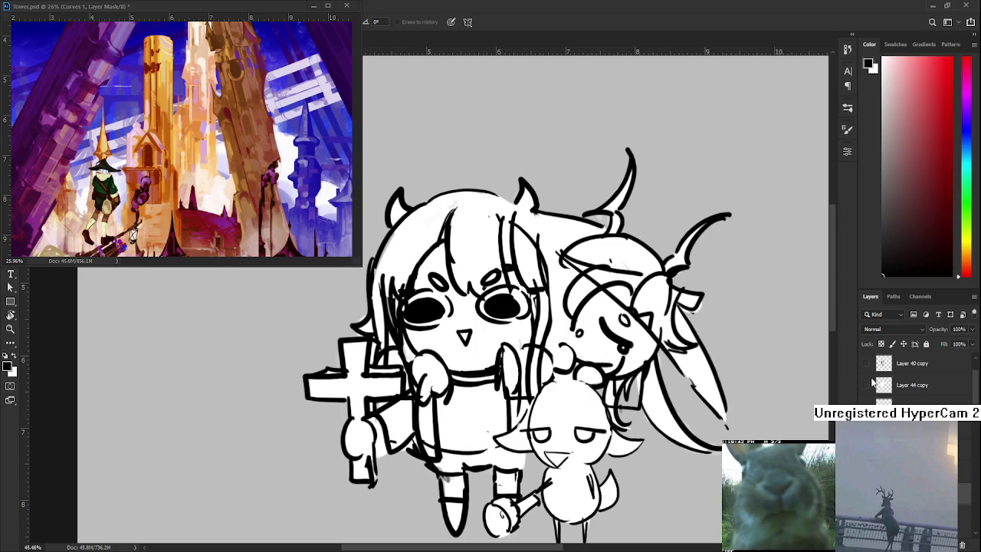
scroll(907, 390, down, 2)
scroll(908, 395, down, 2)
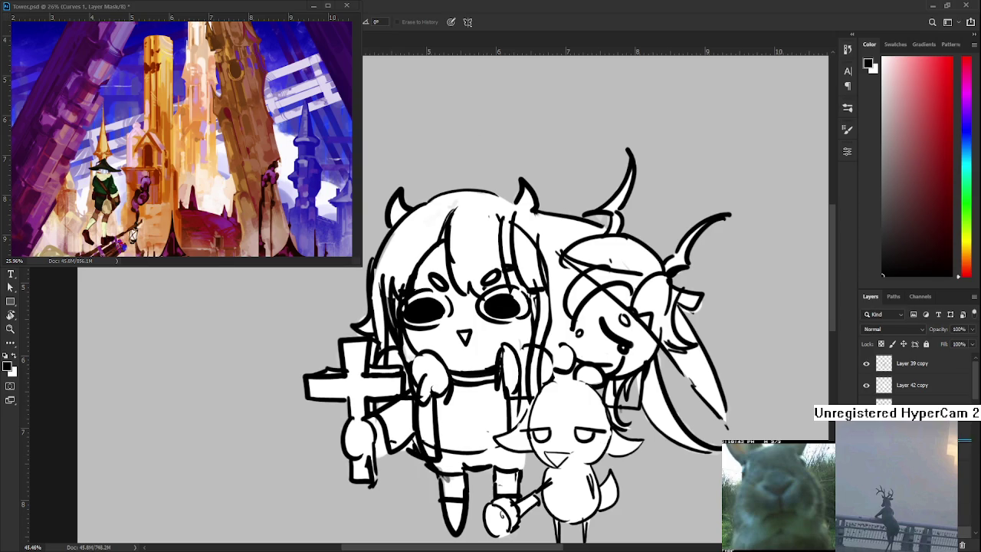
drag(907, 402, 907, 401)
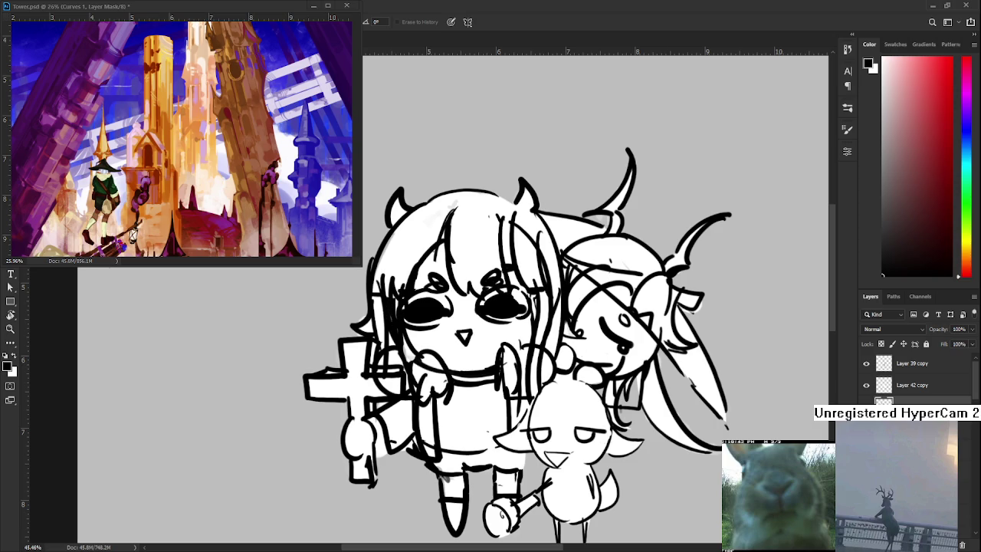
Toggle the eye layers and lasso a freehand selection around both of the girl's eyes
click(866, 405)
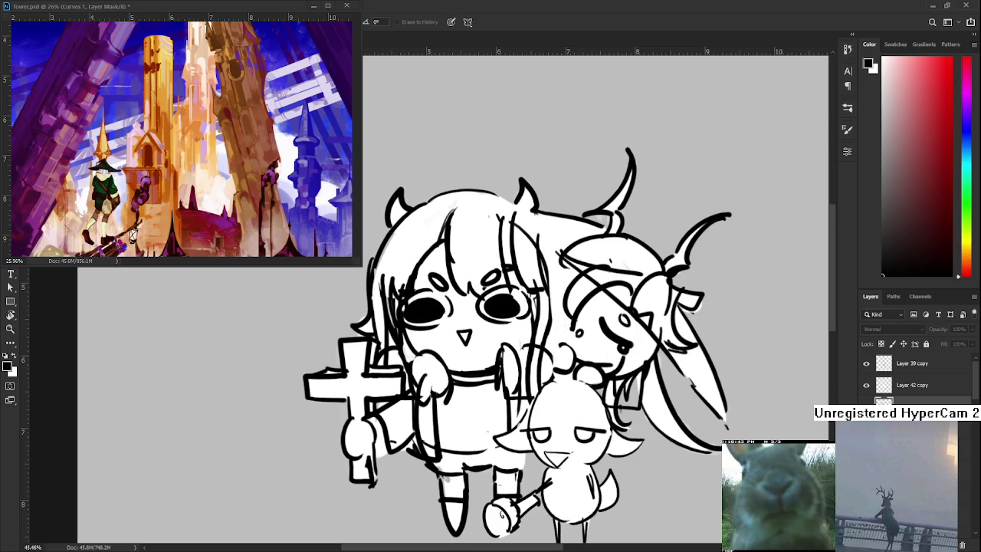
click(866, 406)
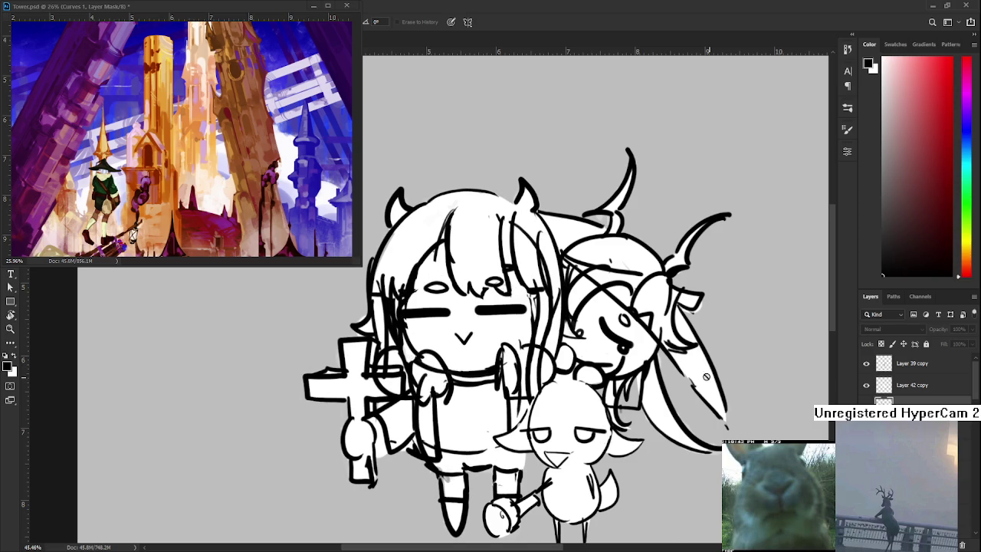
alt+scroll(374, 305, up, 2)
alt+scroll(374, 304, up, 1)
drag(417, 331, 488, 304)
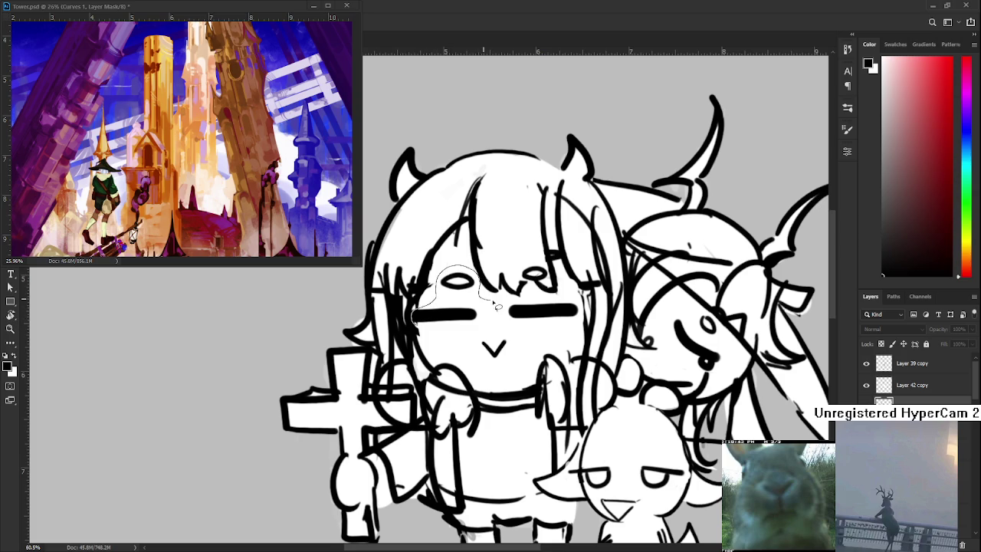
drag(491, 305, 432, 330)
Step back and forth through undo history comparing the black-eyed and closed-line eye versions
key(ctrl+z)
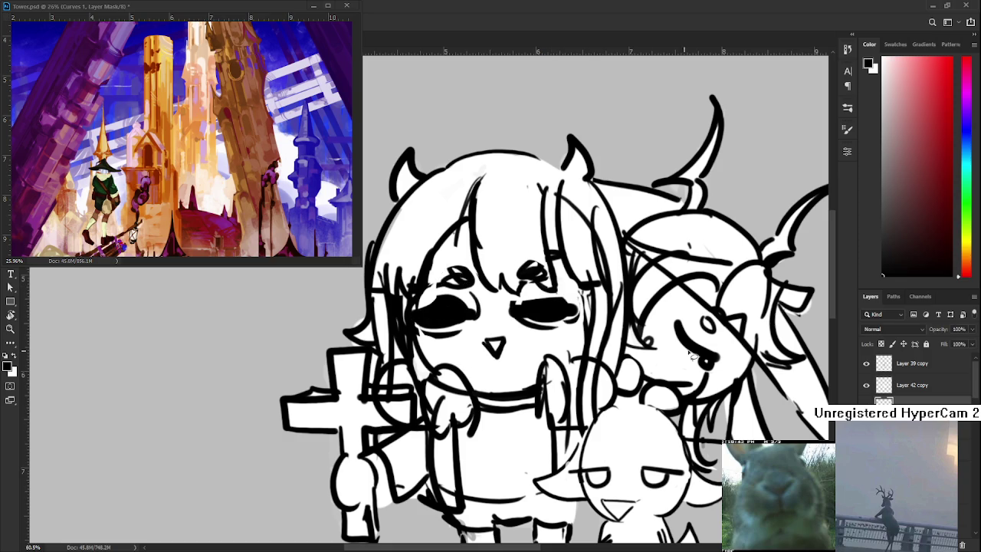
key(ctrl+shift+z)
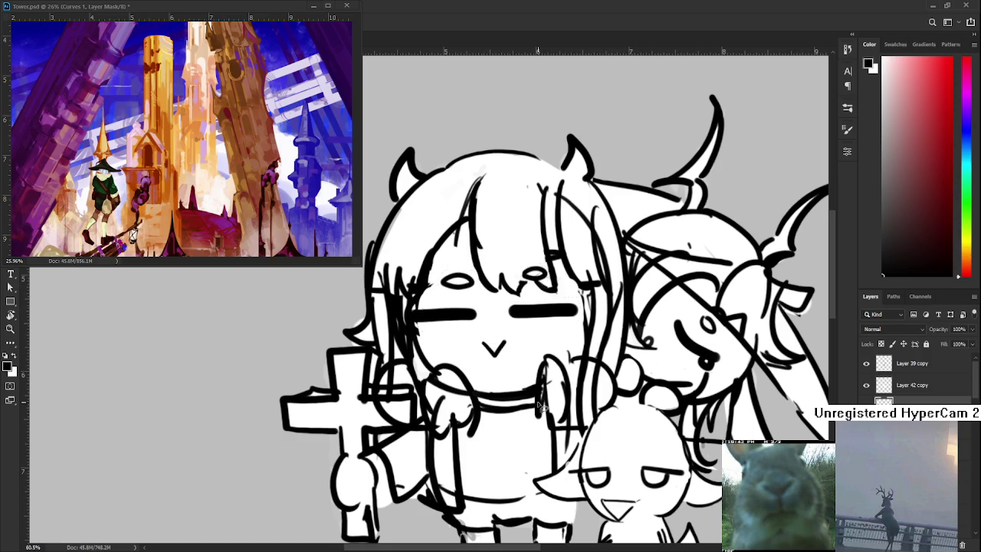
key(ctrl+z)
click(866, 385)
click(866, 385)
key(ctrl+z)
key(ctrl+z)
key(ctrl+z)
key(ctrl+z)
key(ctrl+shift+z)
key(ctrl+z)
key(ctrl+shift+z)
key(ctrl+z)
key(ctrl+z)
key(ctrl+z)
key(ctrl+shift+z)
key(ctrl+z)
key(ctrl+z)
key(ctrl+shift+z)
key(ctrl+z)
key(ctrl+shift+z)
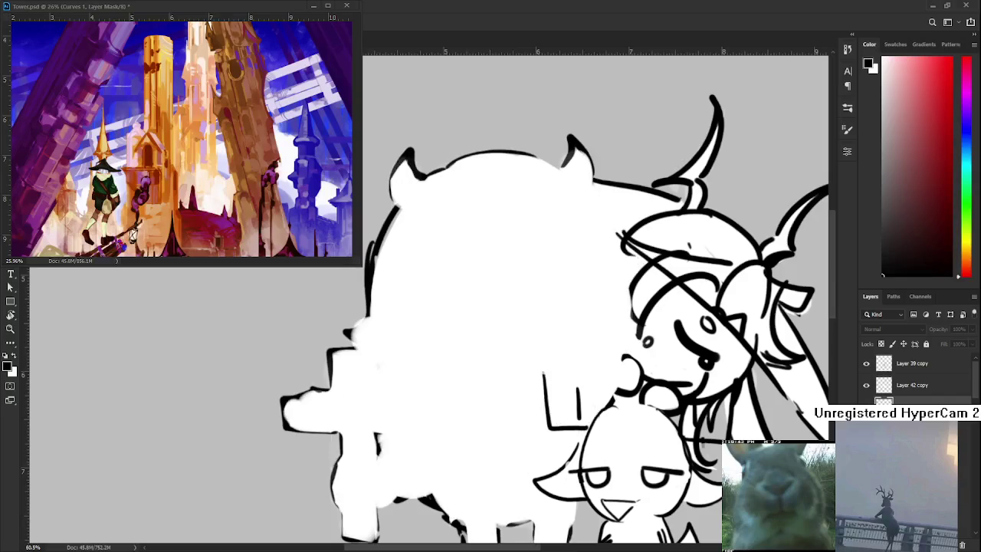
key(ctrl+shift+z)
key(ctrl+shift+z)
key(ctrl+z)
key(ctrl+shift+z)
key(ctrl+z)
key(ctrl+shift+z)
key(ctrl+z)
key(ctrl+z)
key(ctrl+shift+z)
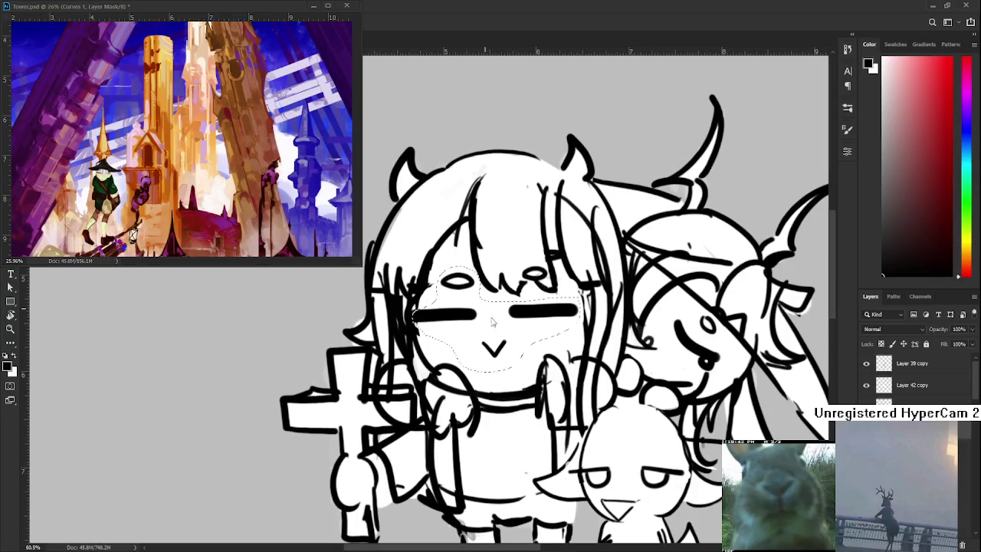
Deselect, return to the large black open eyes, and hide the rough scribble strokes over eye and hands
key(ctrl+d)
key(ctrl+z)
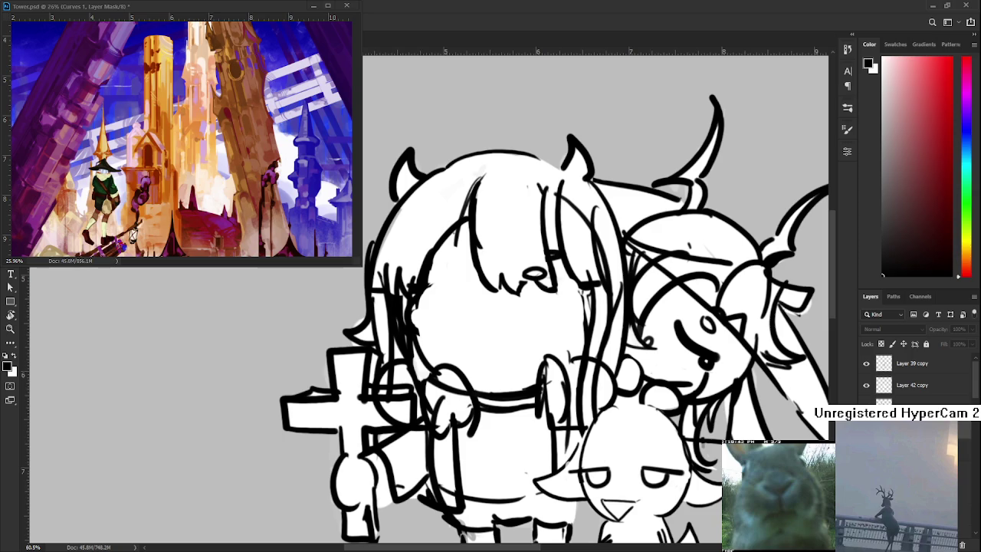
key(ctrl+z)
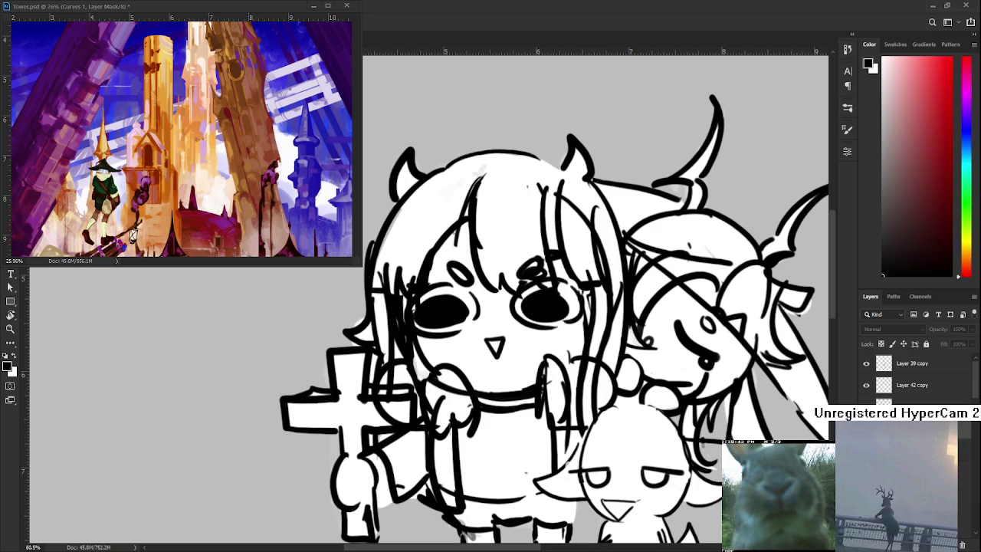
key(e)
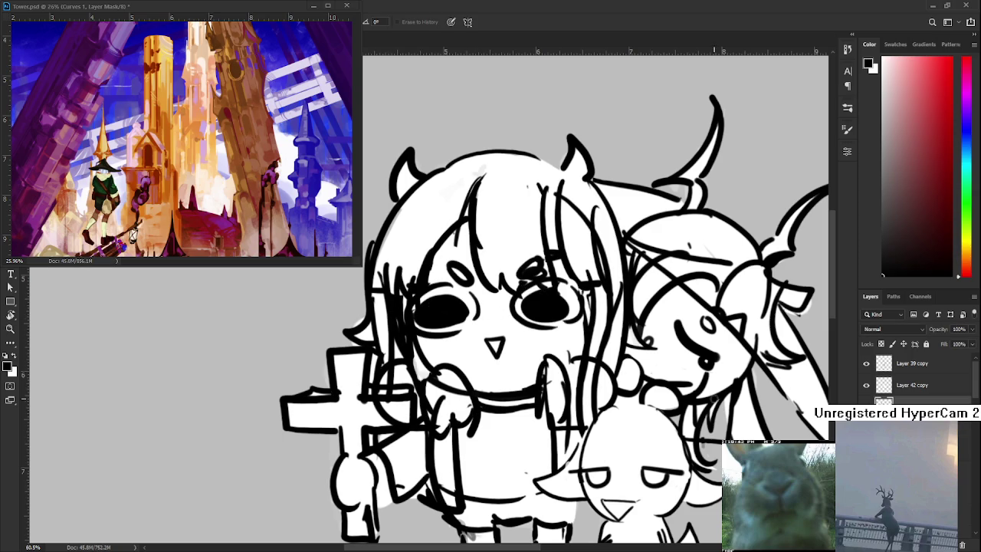
scroll(911, 375, down, 1)
scroll(912, 375, down, 1)
scroll(866, 389, down, 1)
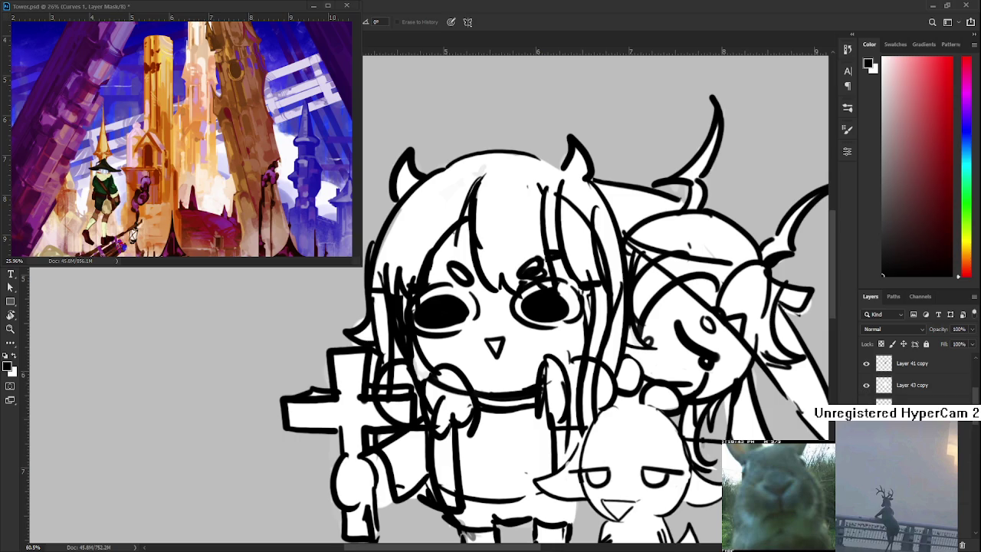
scroll(912, 375, down, 1)
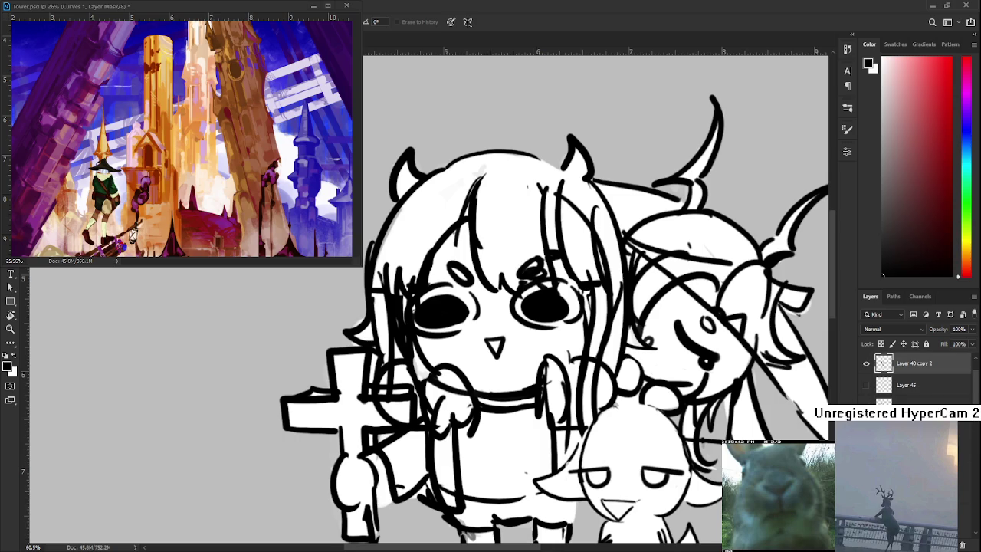
scroll(912, 379, down, 1)
click(865, 406)
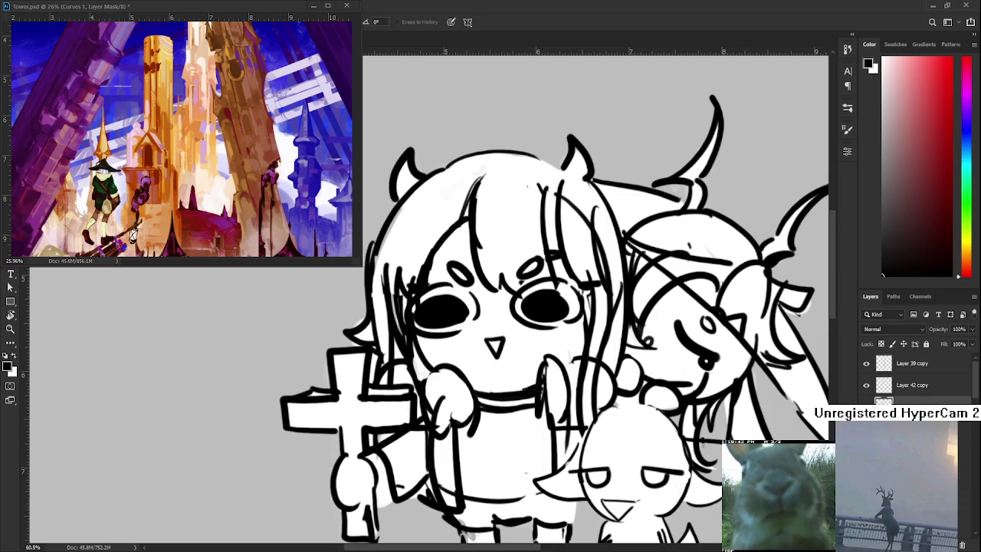
key(ctrl+comma)
key(ctrl+comma)
Erase both black eyes plus leftover eyebrow and cheek lines, leaving thick dash-shaped closed eyes
mouse_move(463, 329)
mouse_down()
mouse_move(424, 366)
mouse_move(430, 319)
mouse_move(437, 361)
mouse_up()
mouse_move(435, 320)
mouse_down()
mouse_move(440, 349)
mouse_move(434, 322)
mouse_up()
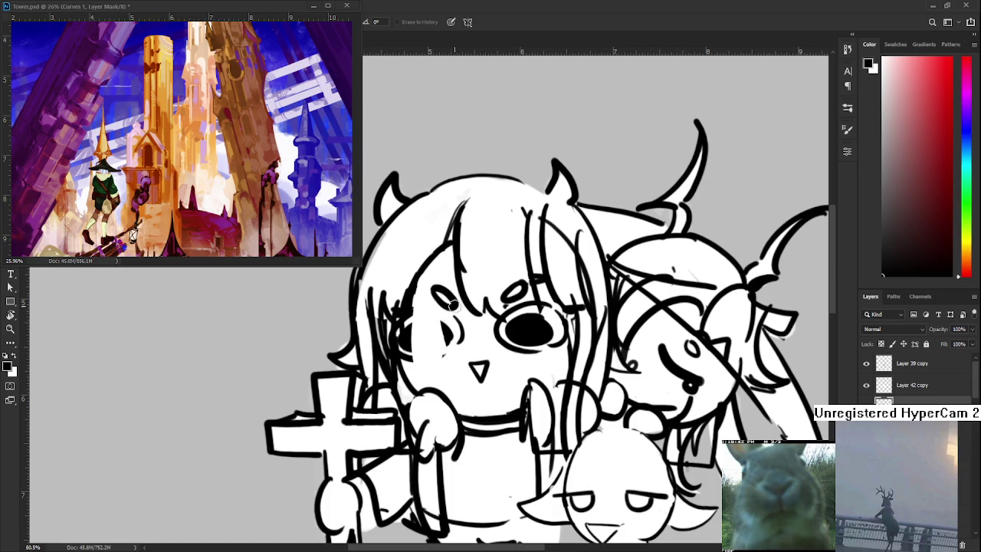
mouse_move(439, 285)
mouse_down()
mouse_move(446, 345)
mouse_move(438, 286)
mouse_up()
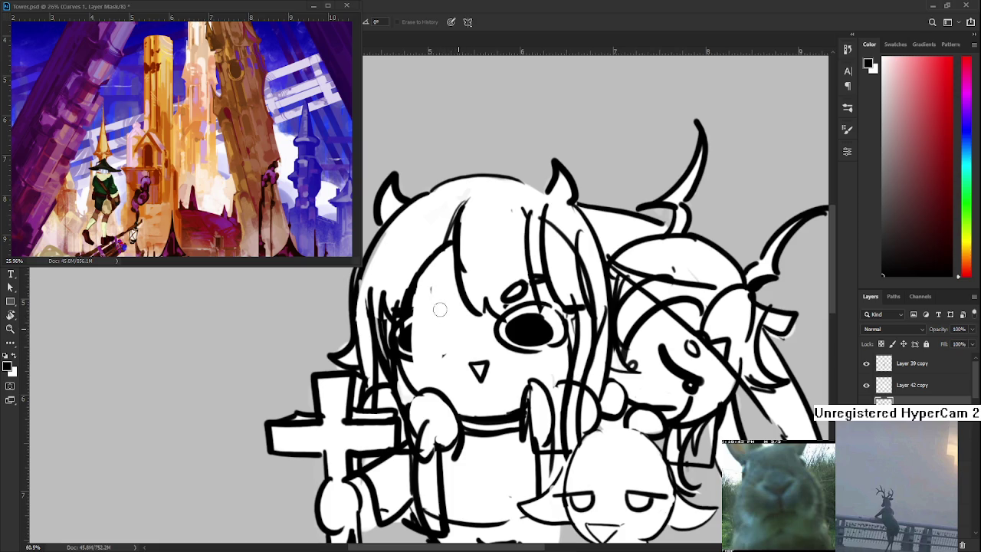
mouse_move(414, 361)
mouse_down()
mouse_move(414, 283)
mouse_move(415, 360)
mouse_move(403, 335)
mouse_up()
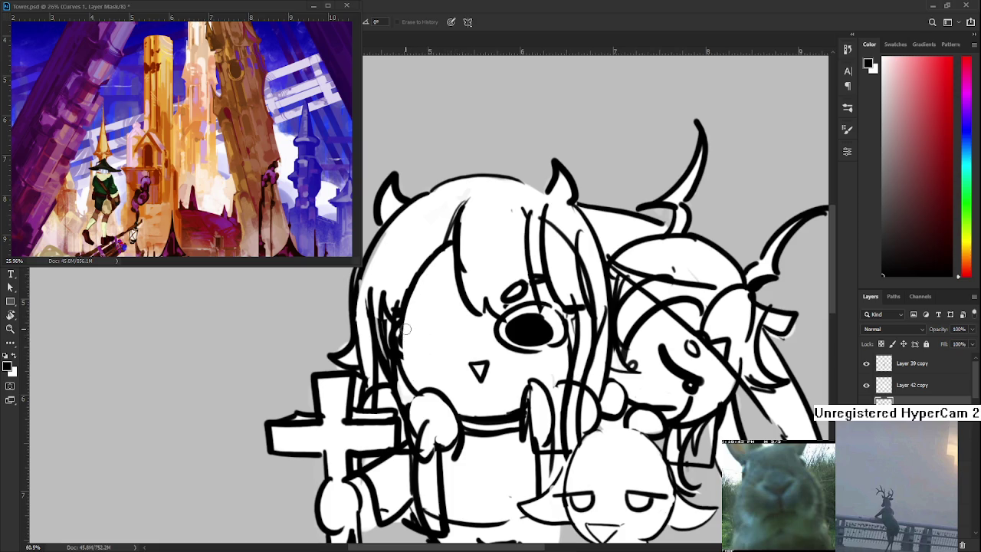
mouse_move(487, 325)
mouse_down()
mouse_move(518, 350)
mouse_move(498, 329)
mouse_move(515, 347)
mouse_move(532, 341)
mouse_move(530, 331)
mouse_move(483, 359)
mouse_up()
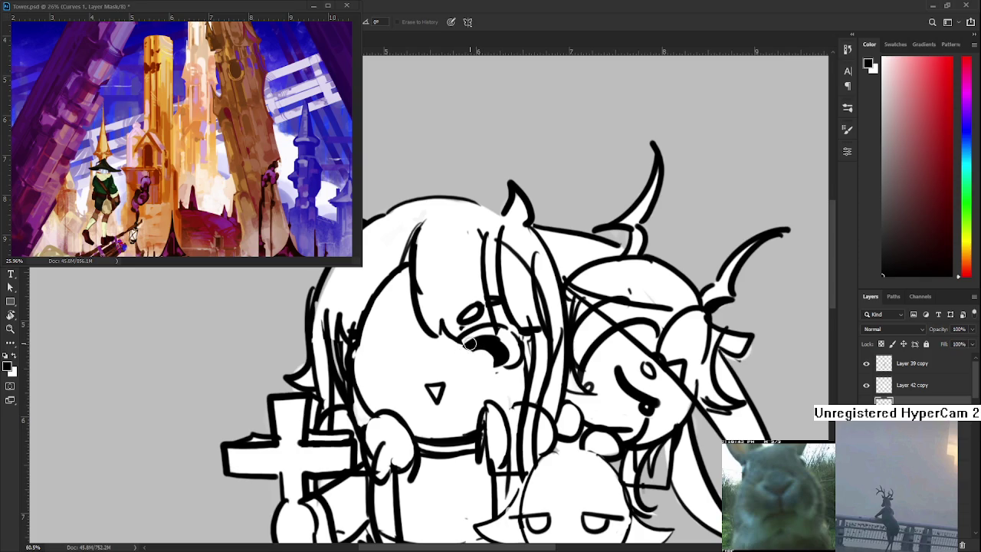
mouse_move(469, 343)
mouse_down()
mouse_move(483, 338)
mouse_move(488, 357)
mouse_move(509, 361)
mouse_move(501, 325)
mouse_up()
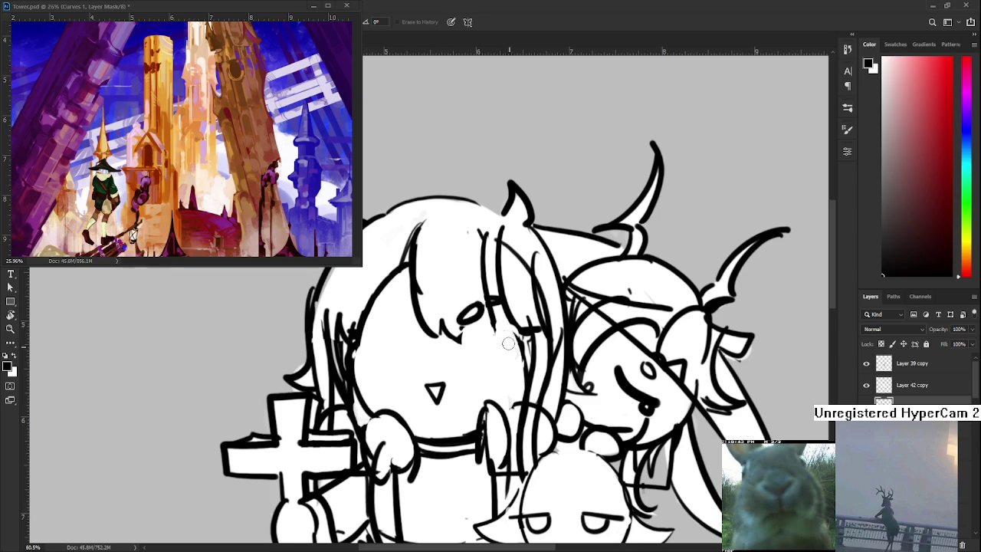
drag(508, 345, 490, 366)
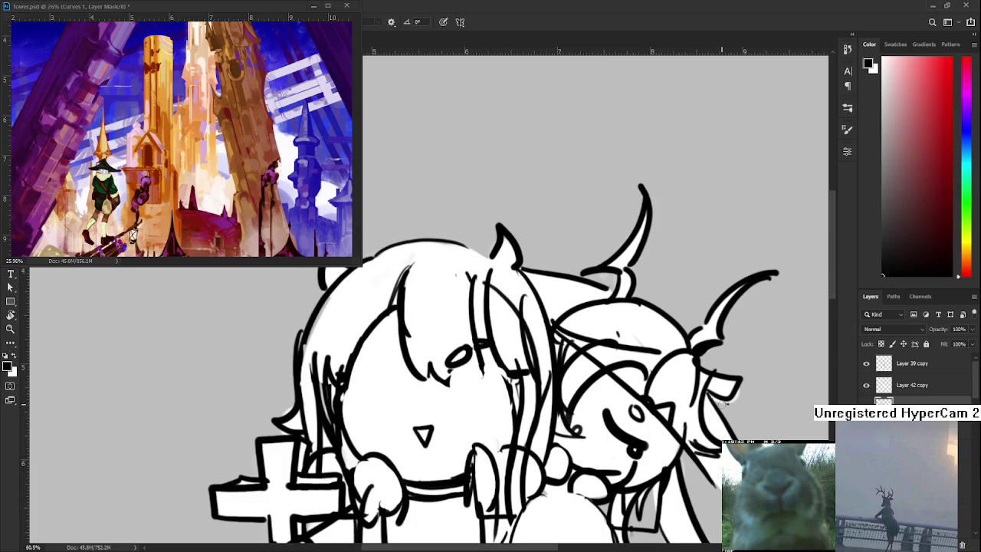
key(e)
drag(464, 346, 453, 365)
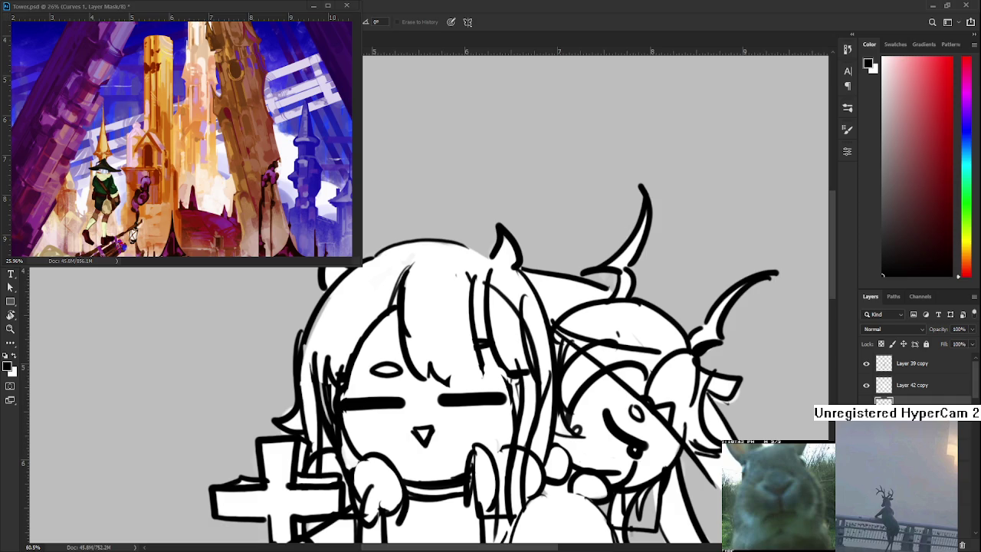
Toggle the girl's line-art and rough sketch layers, leaving the rough strokes hidden
click(867, 400)
click(866, 401)
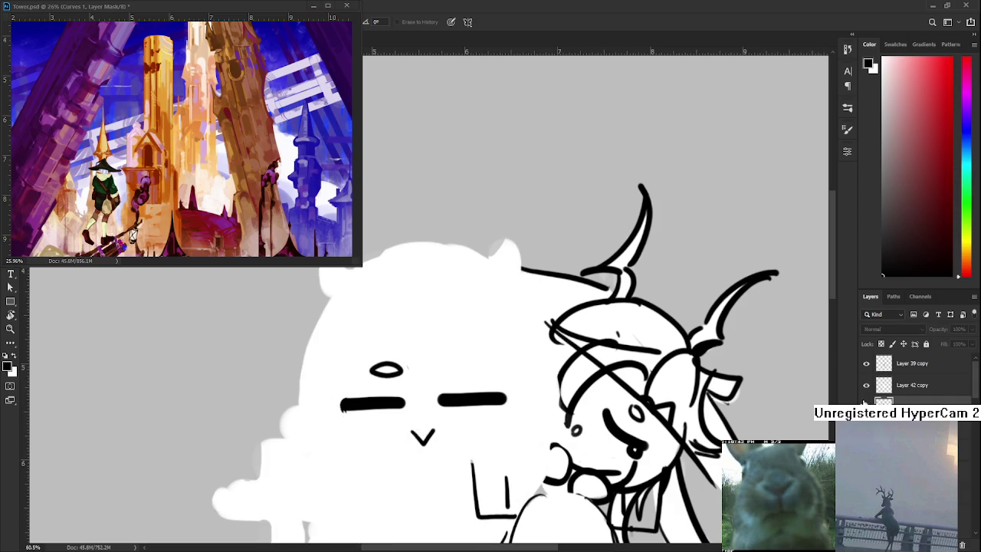
click(866, 401)
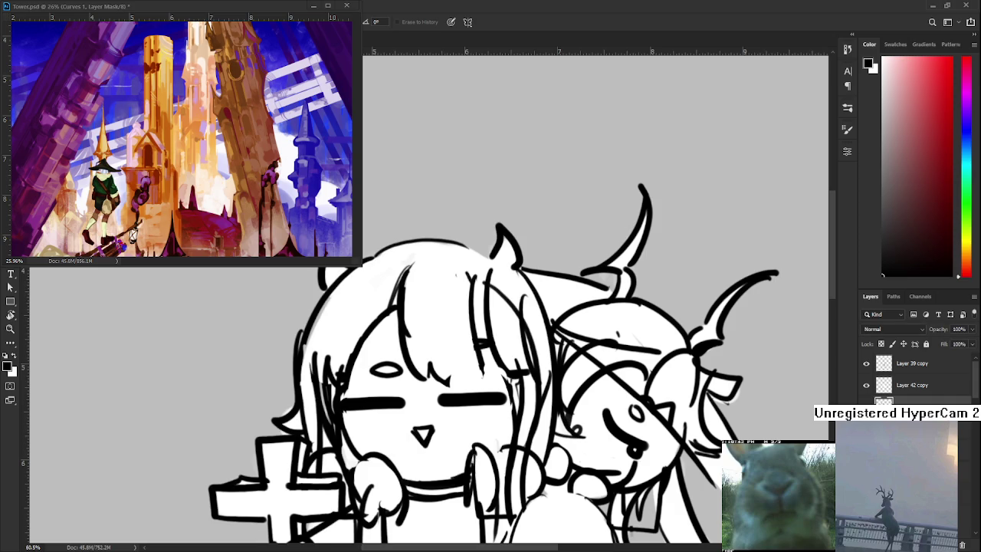
click(866, 401)
click(866, 400)
click(866, 400)
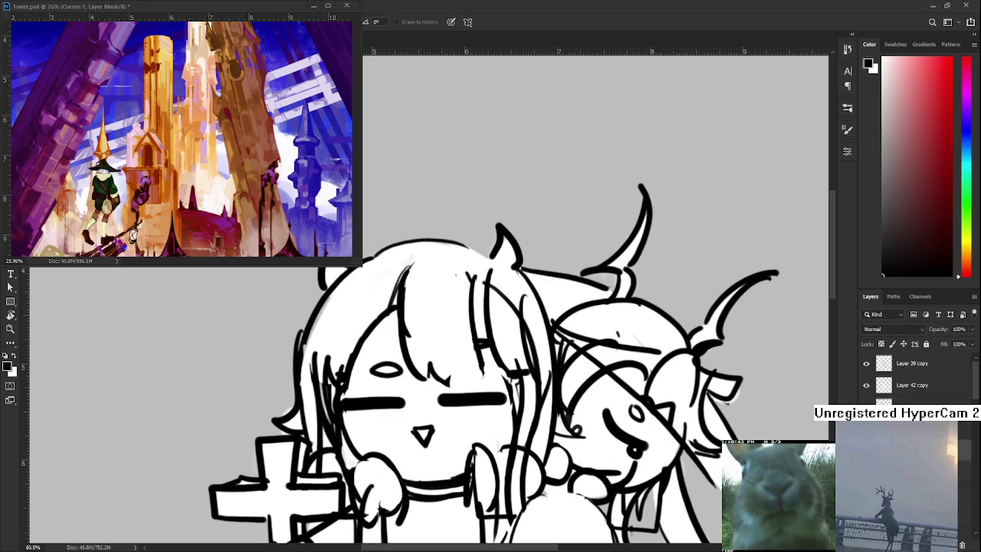
With a black-sampled brush, draw a small curl above the right eye and a wavy stroke beside the oval
key(b)
alt+click(462, 391)
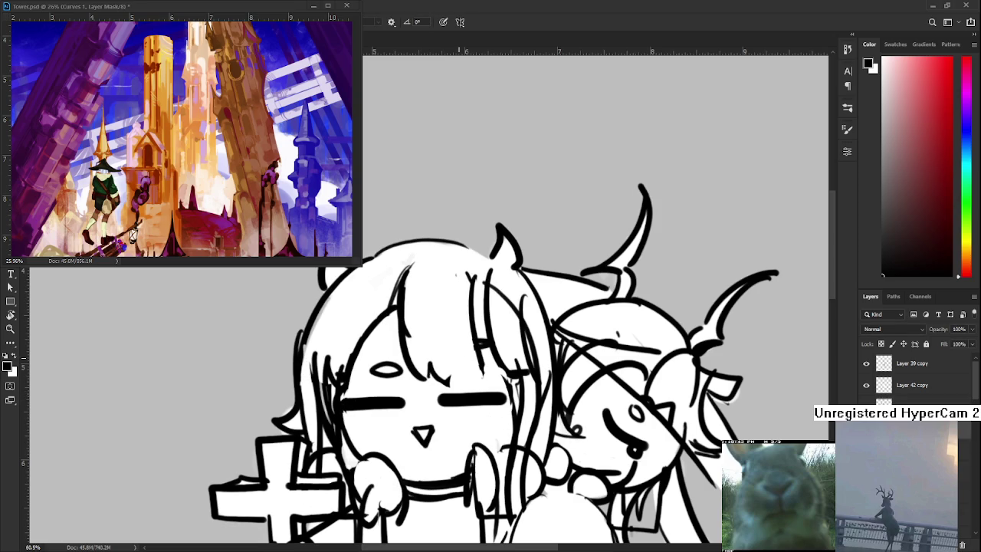
drag(454, 358, 451, 360)
key(ctrl+z)
key(ctrl+shift+z)
key(ctrl+z)
key(ctrl+shift+z)
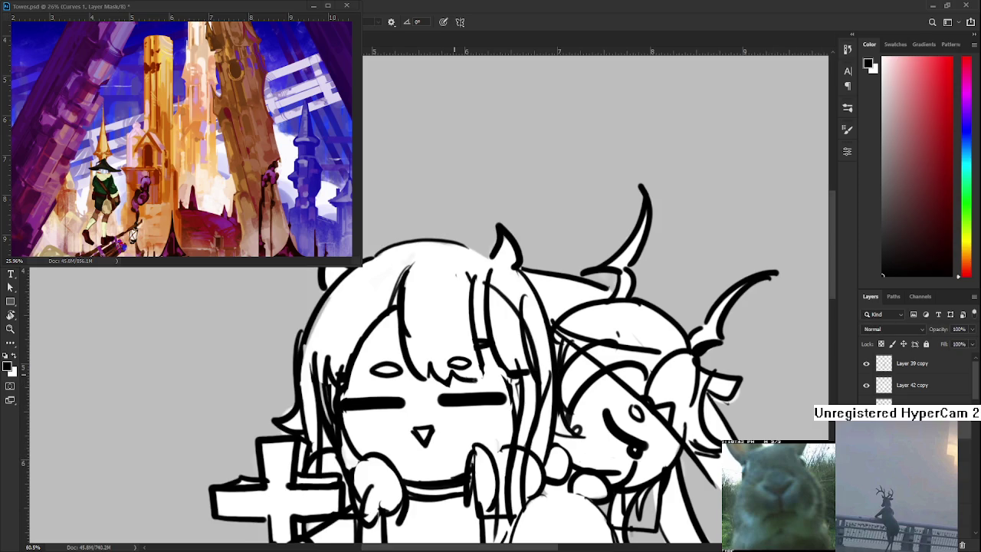
key(ctrl+z)
drag(449, 371, 479, 371)
scroll(481, 357, down, 2)
scroll(480, 357, down, 1)
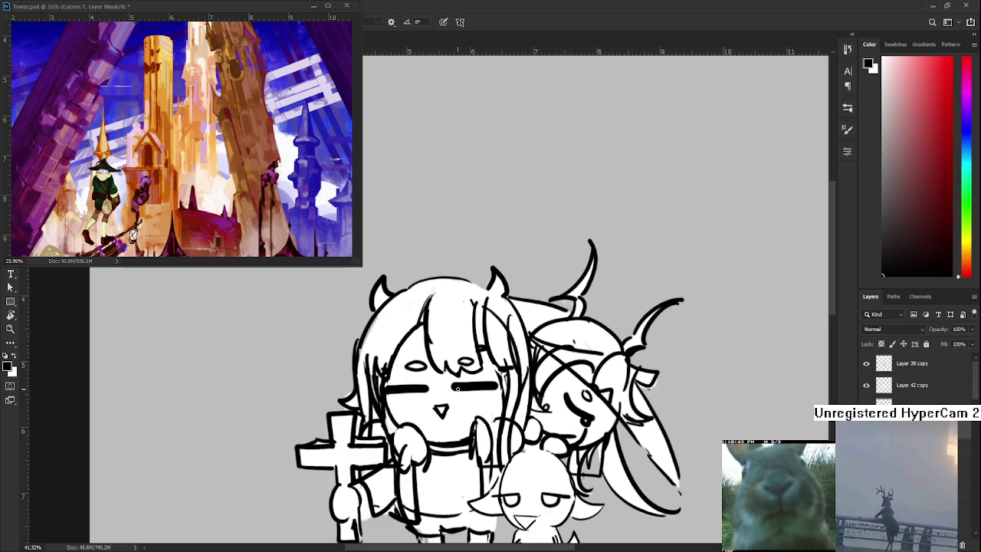
Toggle the front character's line art on and off to compare the drawing
scroll(454, 387, up, 1)
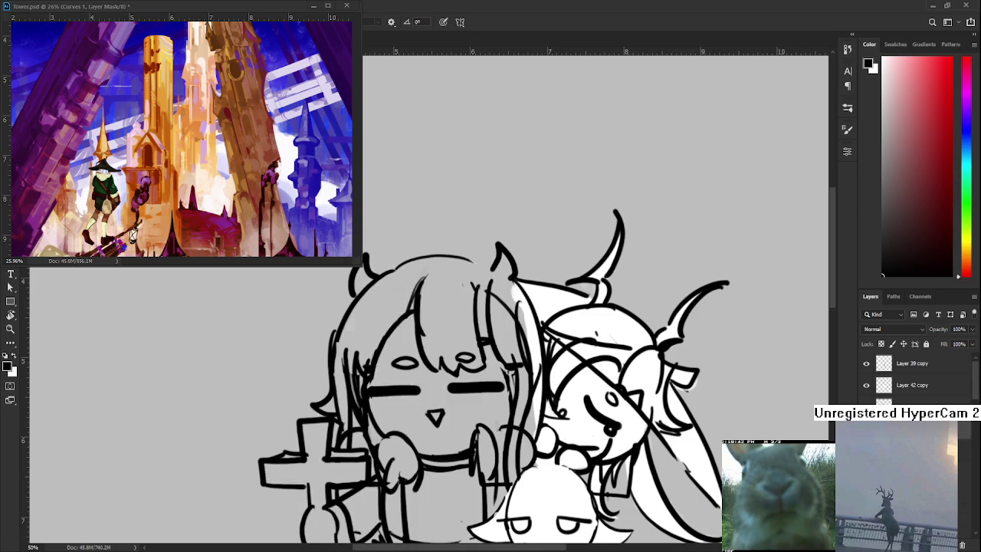
key(ctrl+comma)
key(ctrl+comma)
key(ctrl+comma)
key(ctrl+comma)
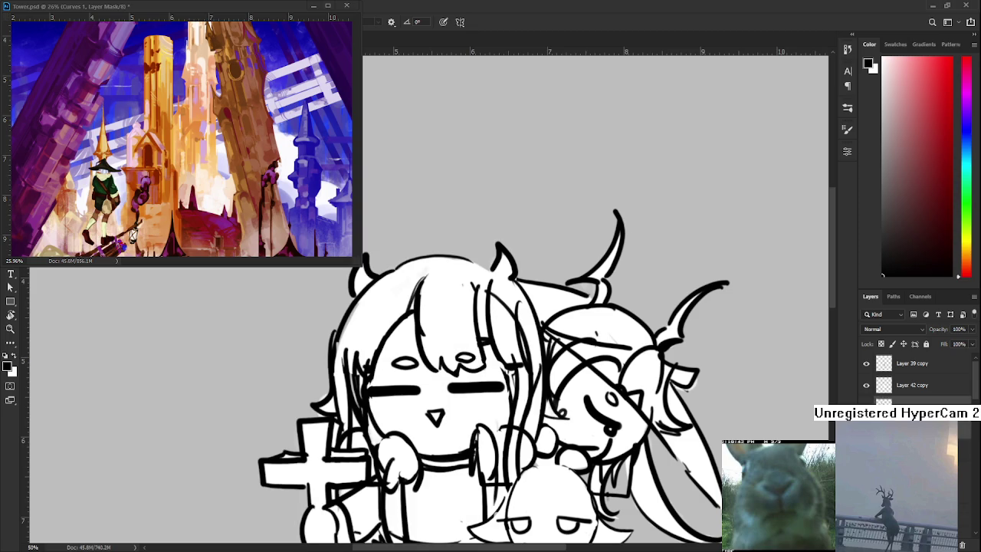
key(ctrl+comma)
key(ctrl+comma)
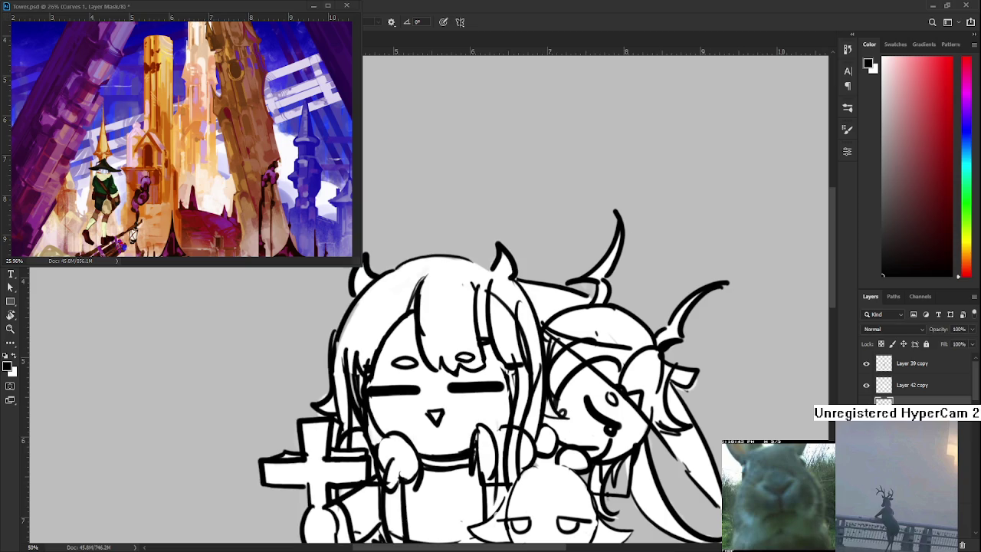
scroll(428, 296, down, 2)
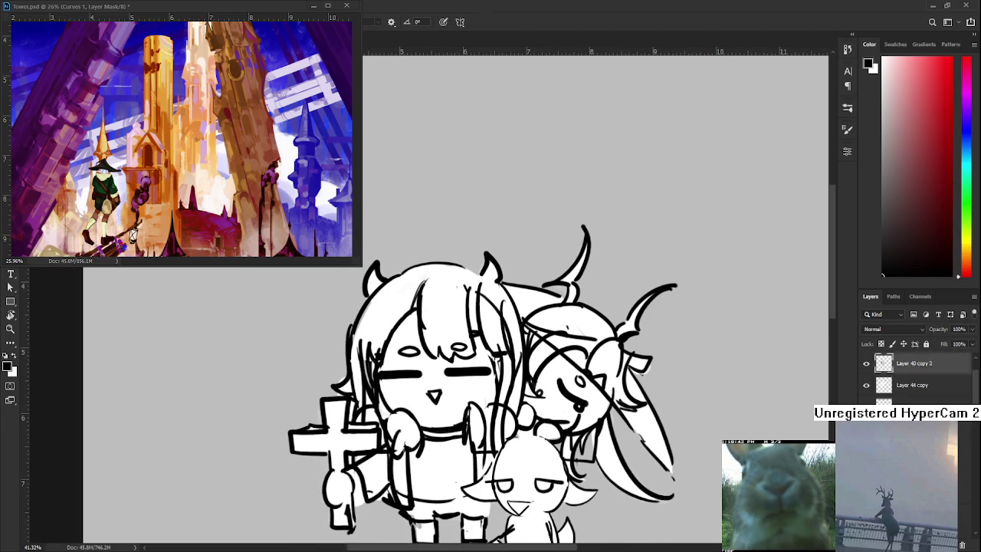
scroll(912, 375, up, 2)
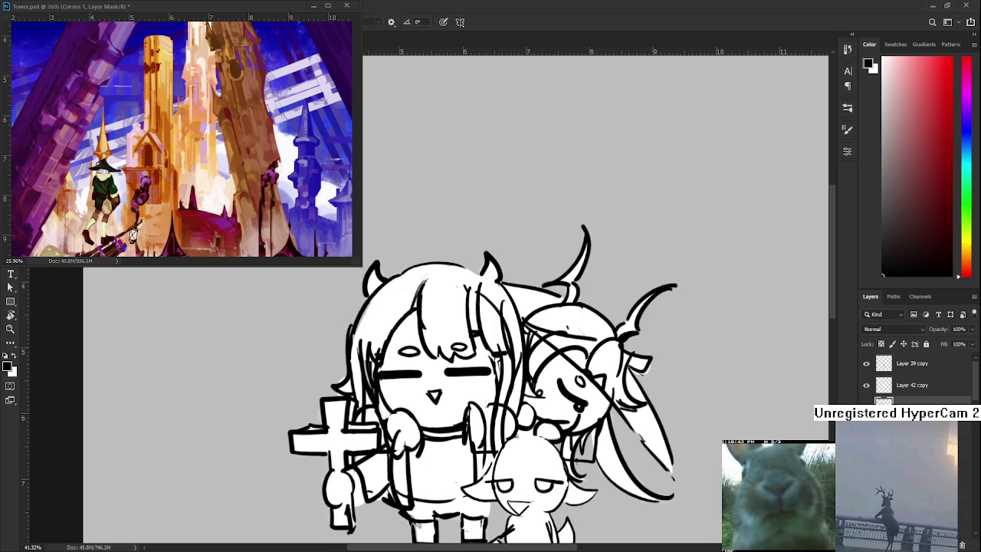
scroll(471, 392, up, 1)
scroll(471, 392, up, 1)
Erase the tops of the mouth's V strokes, then restore its right arm
key(e)
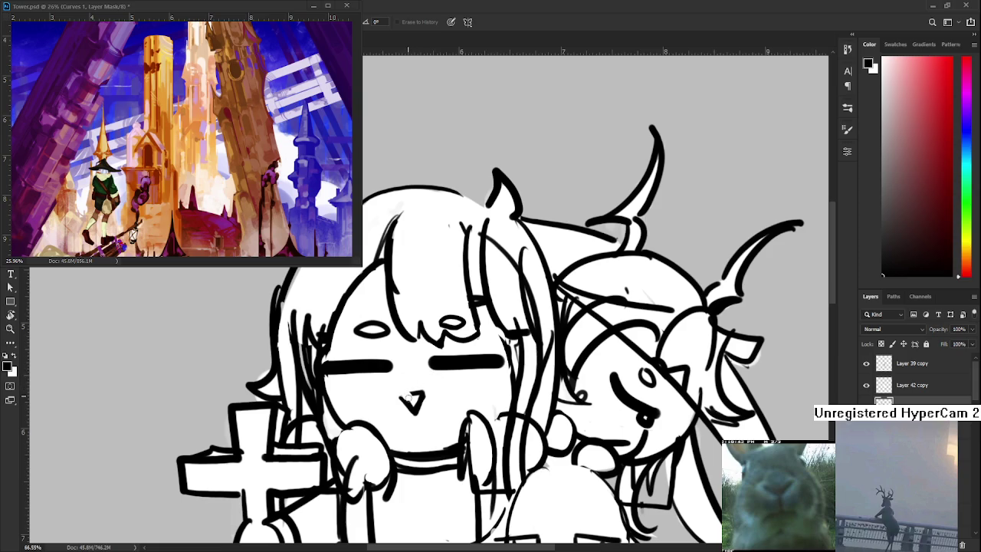
drag(410, 399, 415, 398)
key(b)
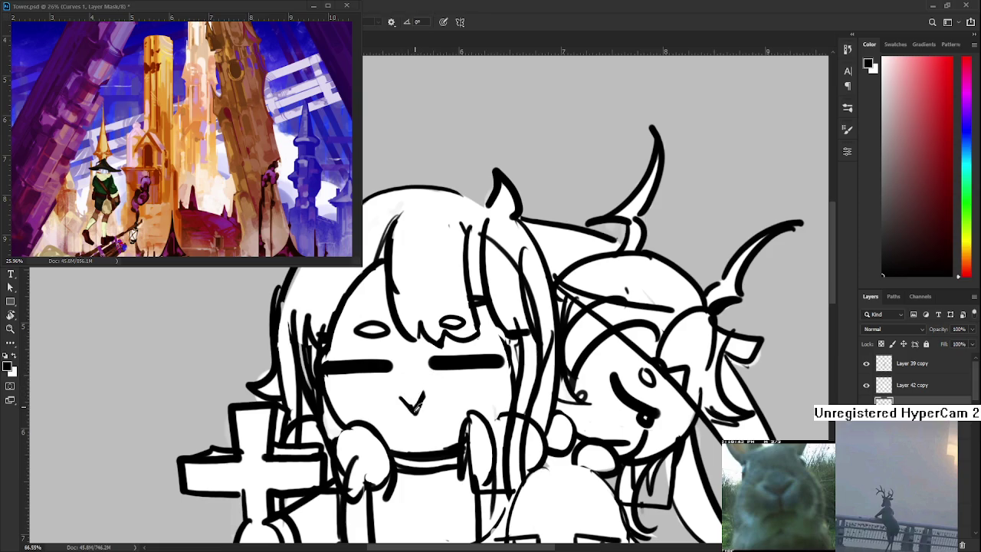
key(e)
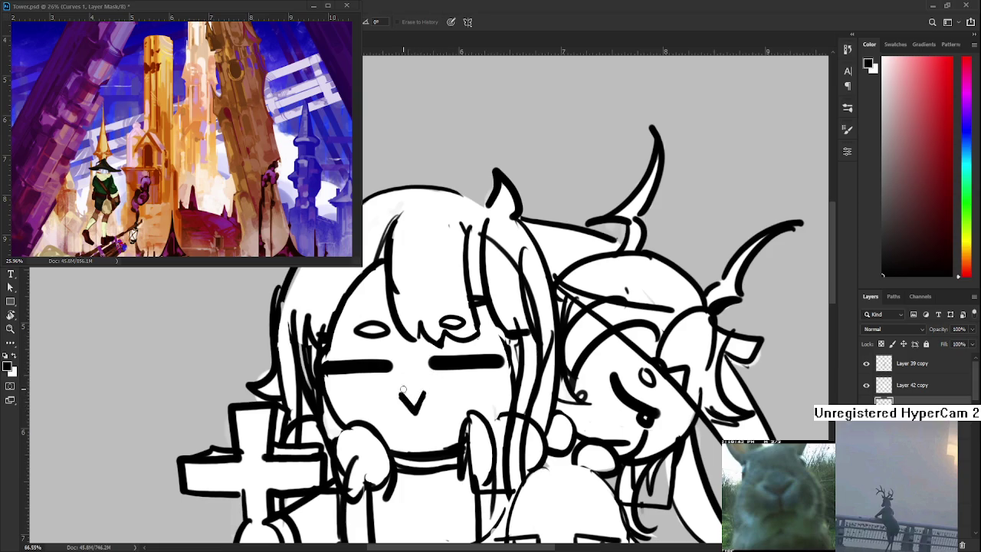
mouse_move(422, 387)
mouse_down()
mouse_move(422, 406)
mouse_move(430, 389)
mouse_move(426, 397)
mouse_up()
key(b)
key(ctrl+z)
key(ctrl+z)
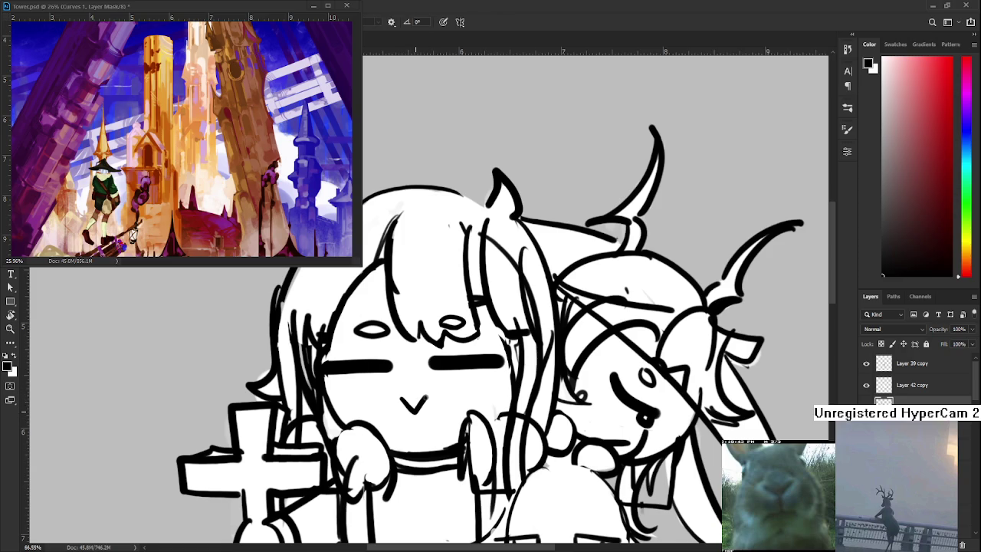
scroll(405, 404, down, 3)
scroll(538, 389, down, 2)
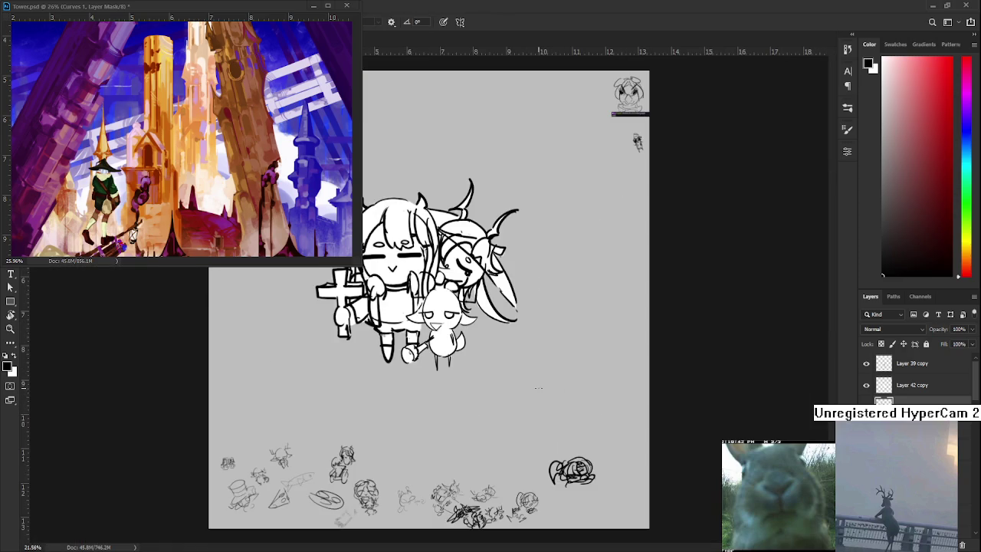
Flip the girl's eyes between big black open eyes and closed line eyes
scroll(538, 390, up, 2)
scroll(434, 288, up, 1)
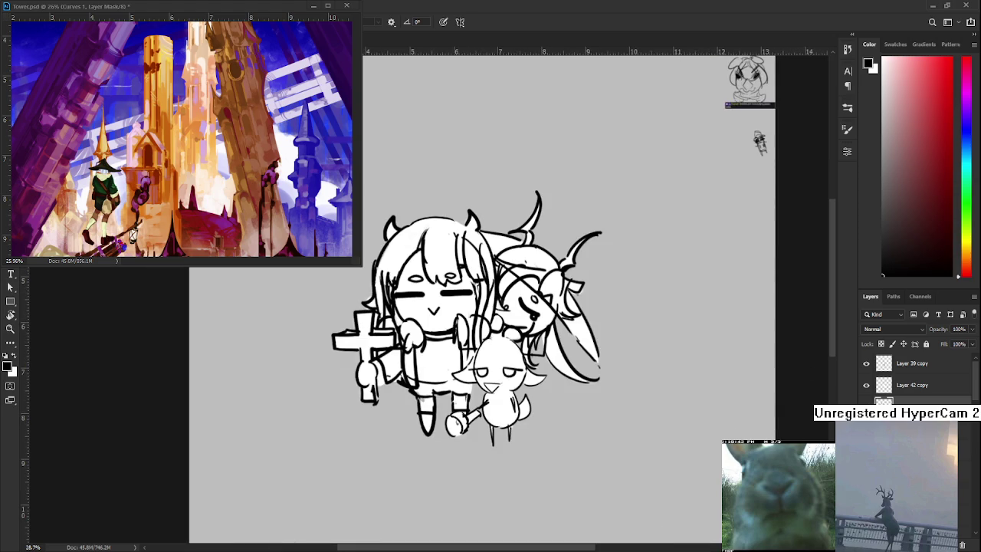
key(ctrl+z)
key(ctrl+z)
key(ctrl+z)
click(866, 404)
click(866, 404)
click(866, 403)
click(865, 403)
click(866, 403)
Return the girl to closed line eyes and zoom out to see the whole group
scroll(469, 337, up, 2)
scroll(468, 331, down, 1)
scroll(467, 331, down, 1)
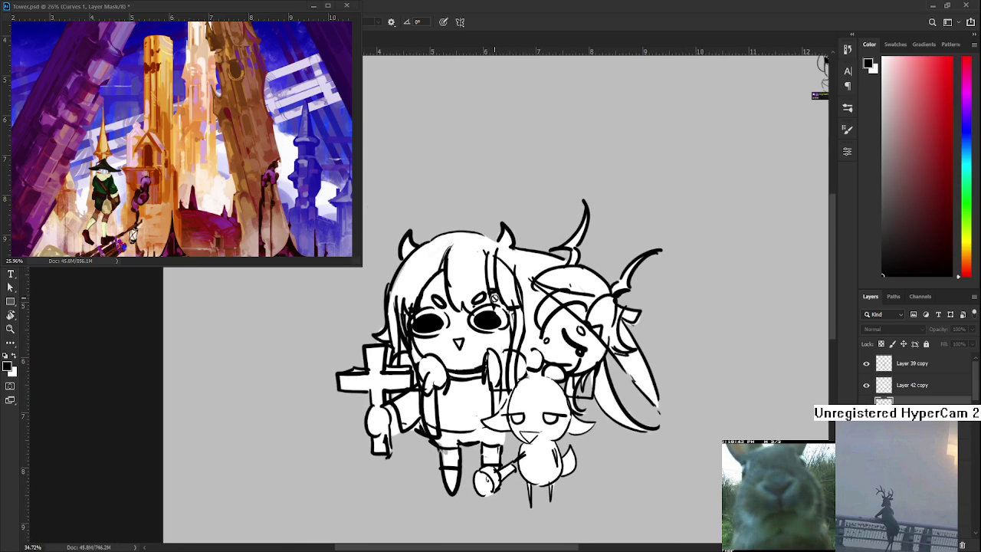
scroll(494, 299, up, 1)
scroll(498, 330, up, 1)
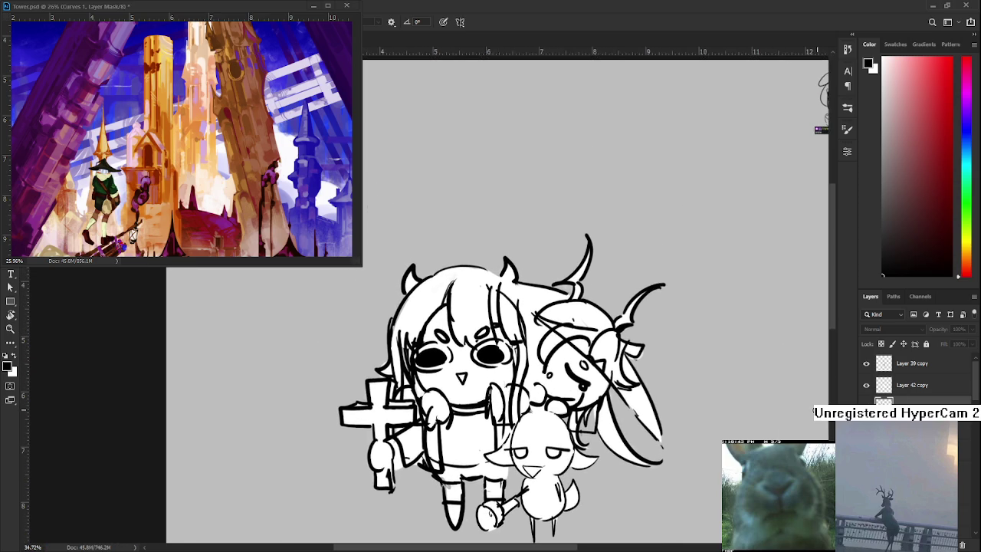
scroll(411, 316, up, 3)
scroll(412, 317, down, 3)
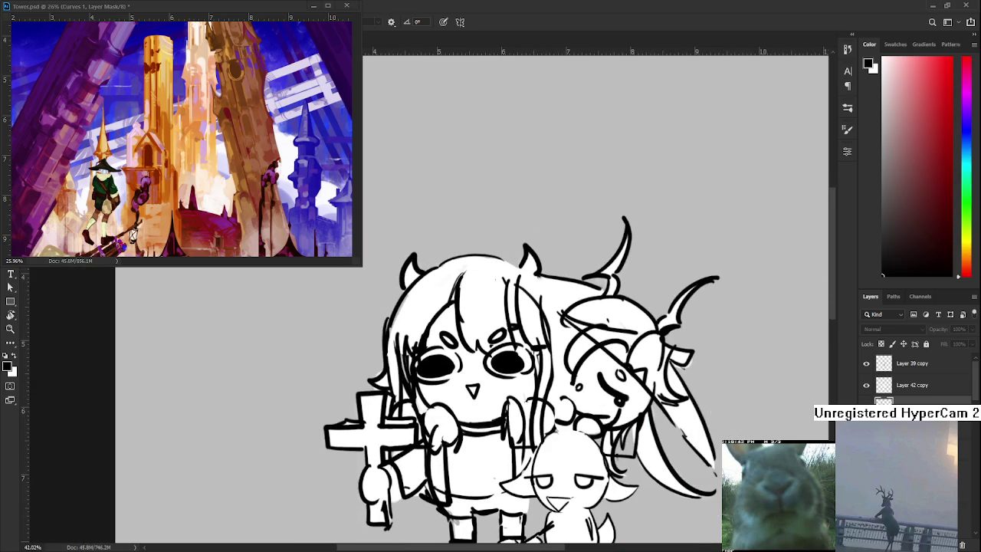
key(ctrl+z)
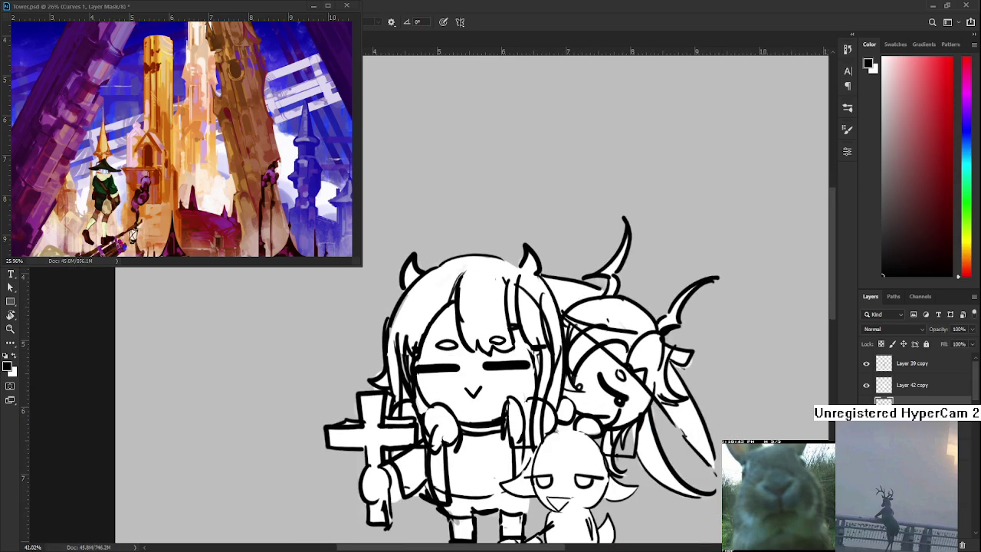
scroll(646, 328, down, 2)
drag(672, 397, 643, 331)
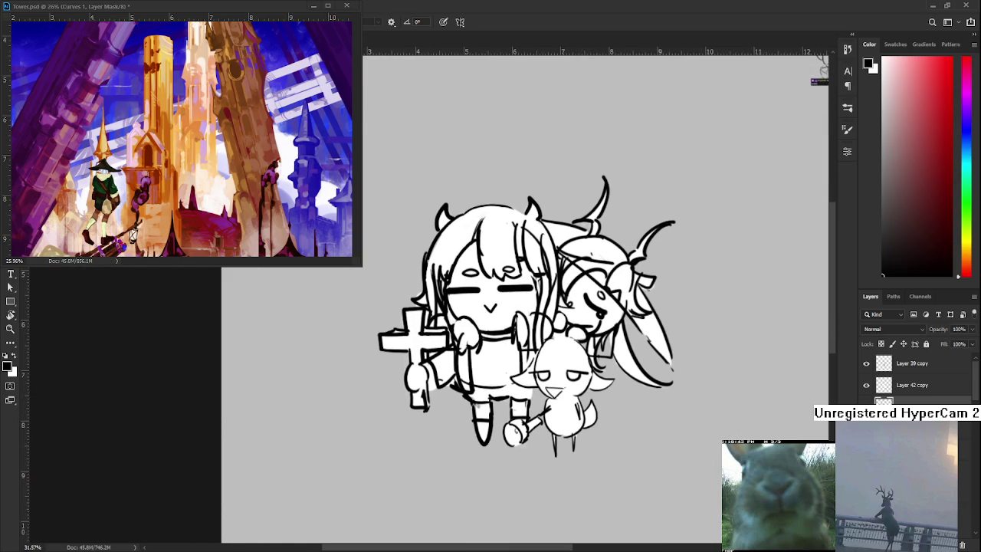
Briefly view the girl alone with round open eyes, then bring the companions back
click(865, 364)
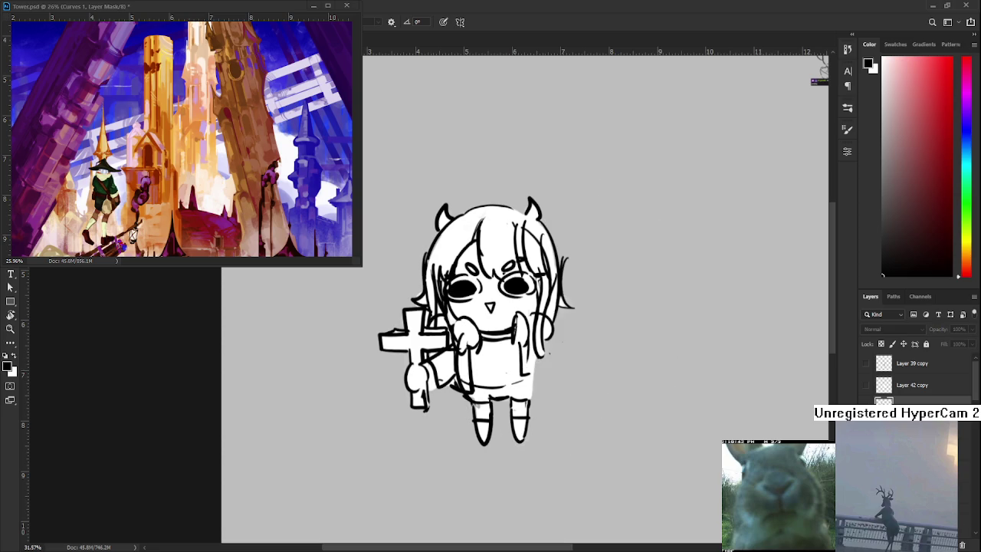
click(865, 366)
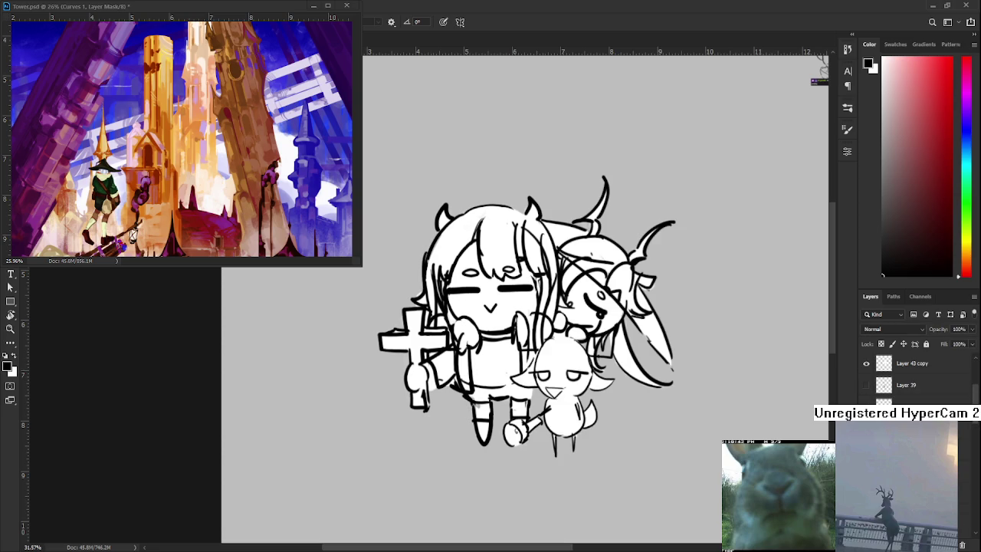
scroll(864, 395, up, 2)
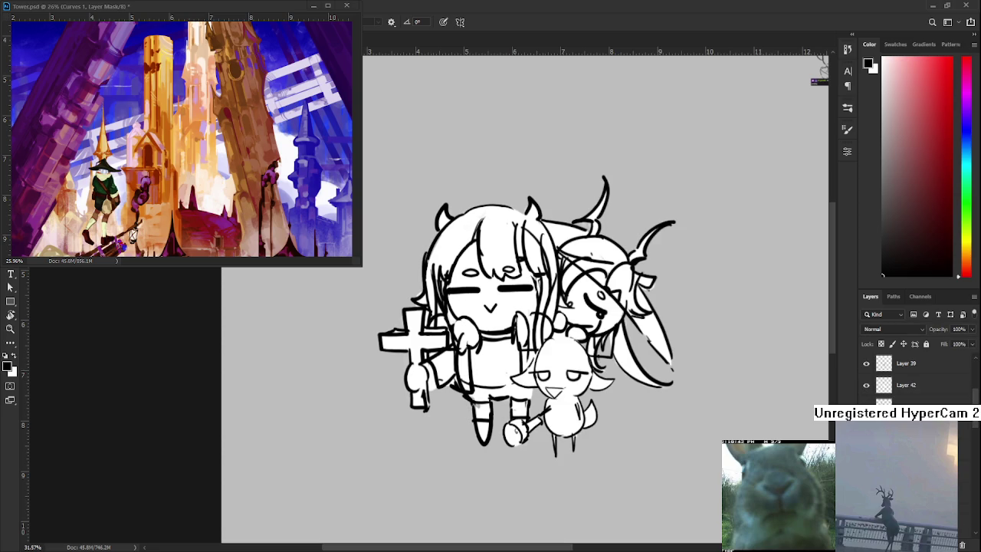
scroll(649, 416, down, 3)
scroll(819, 335, up, 3)
scroll(911, 375, down, 3)
scroll(912, 376, down, 3)
scroll(912, 375, down, 3)
scroll(911, 375, down, 3)
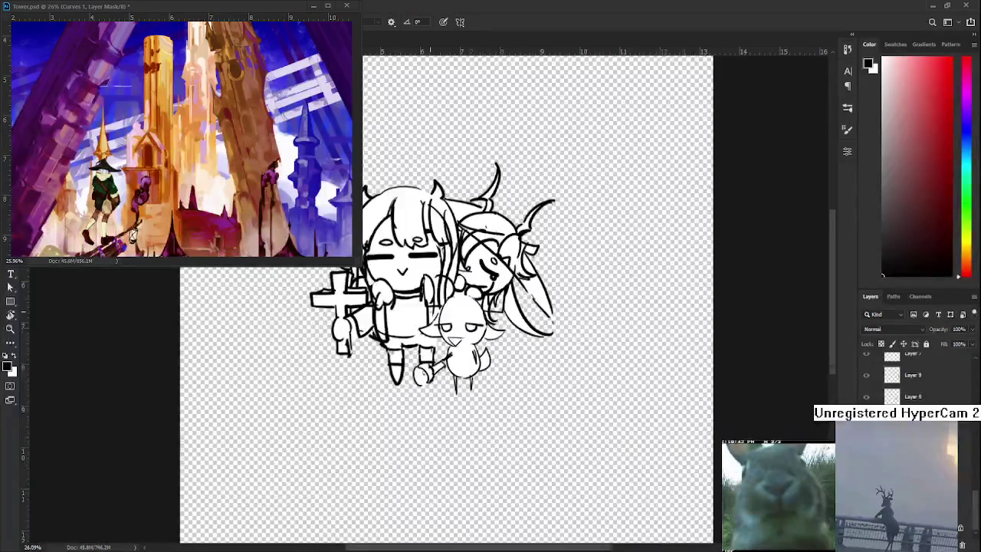
scroll(475, 304, up, 2)
scroll(471, 309, up, 1)
scroll(469, 306, up, 1)
scroll(464, 301, up, 1)
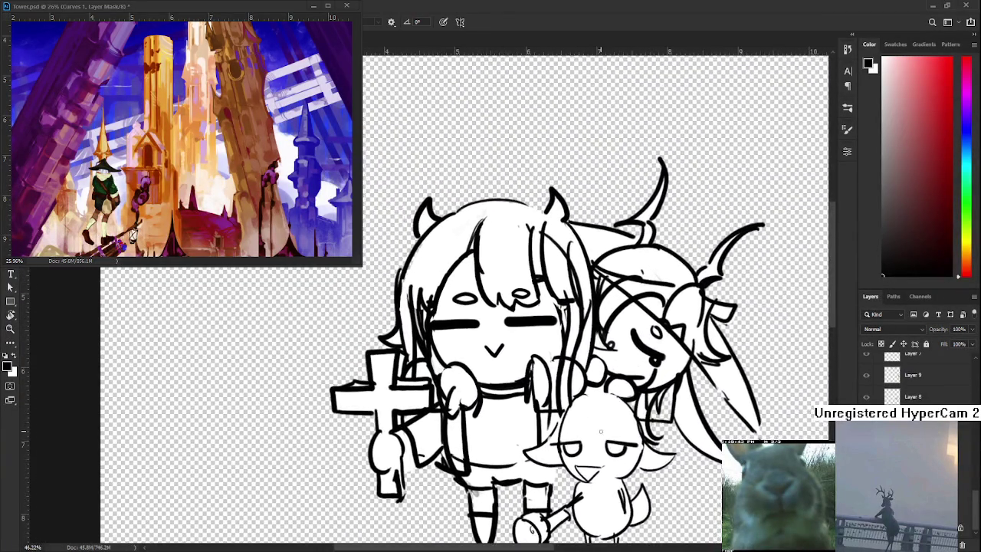
scroll(459, 293, up, 1)
scroll(451, 281, up, 1)
scroll(452, 282, down, 1)
scroll(451, 282, down, 1)
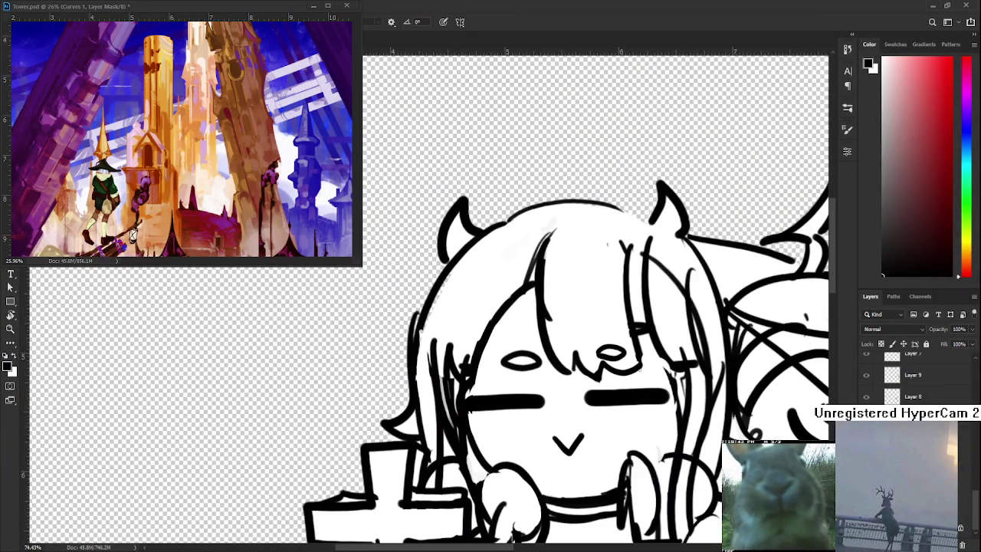
scroll(912, 375, up, 3)
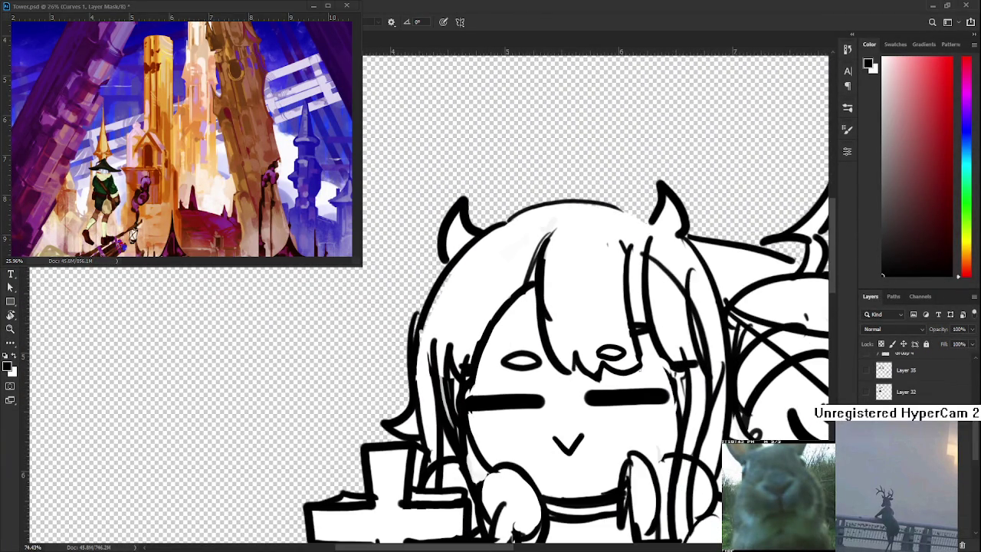
scroll(911, 375, up, 3)
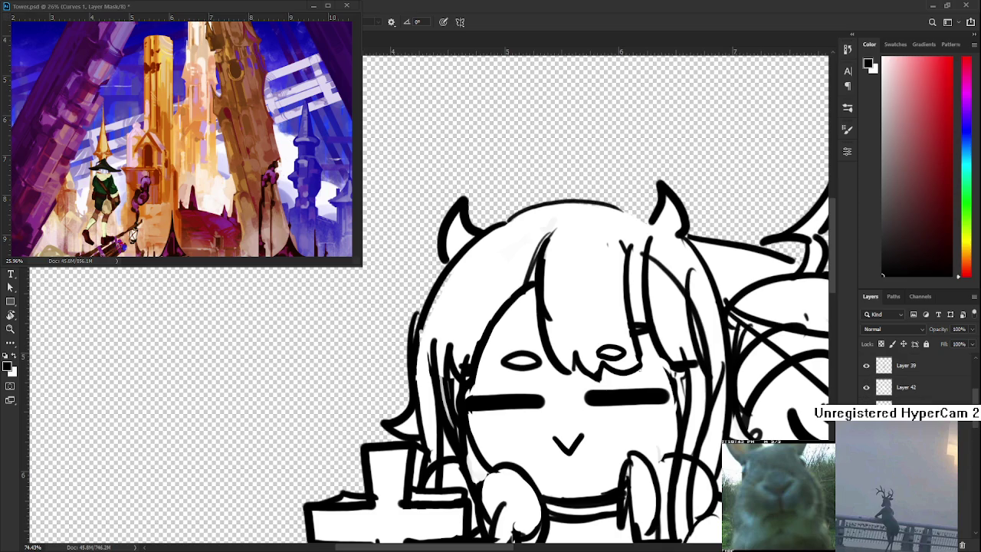
key(x)
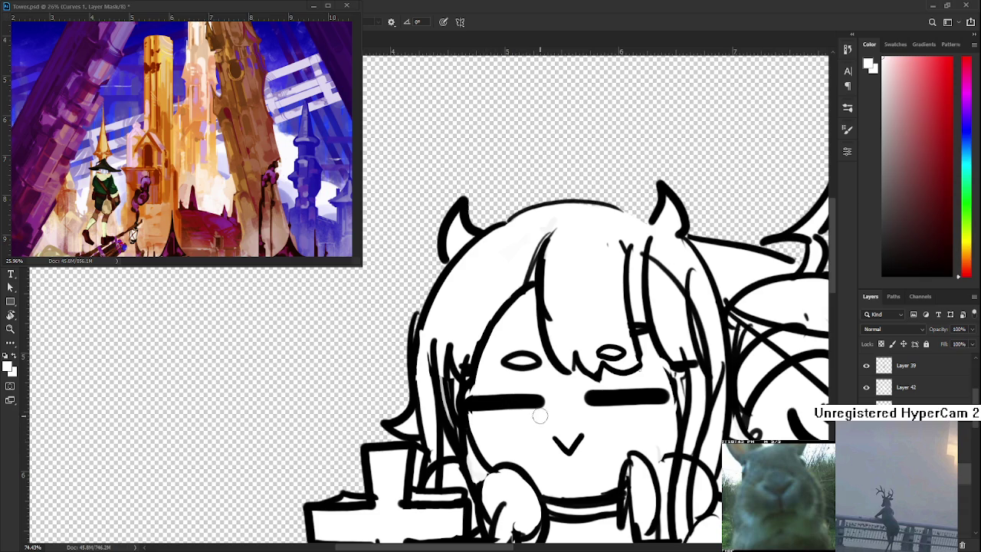
scroll(534, 423, down, 5)
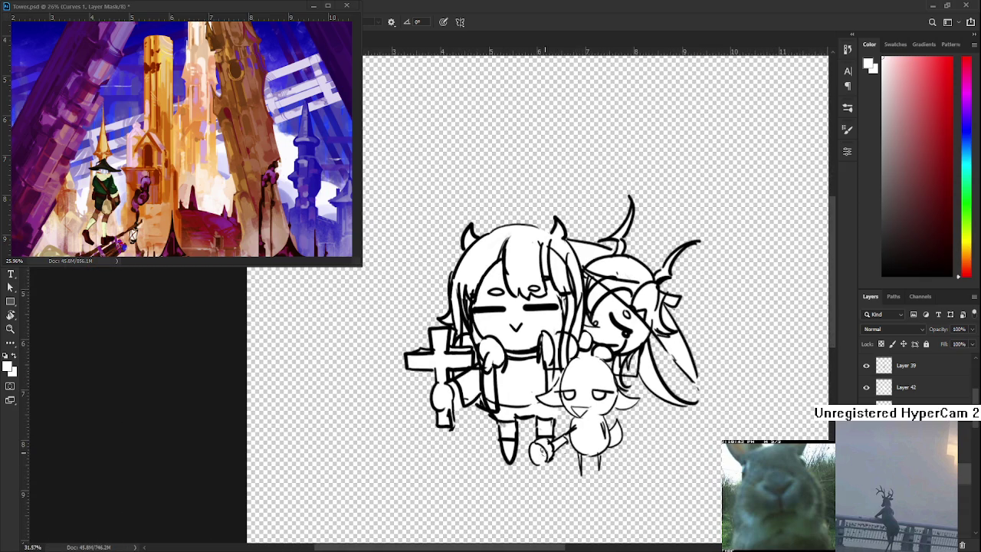
scroll(570, 426, up, 3)
scroll(534, 442, up, 2)
scroll(534, 442, up, 1)
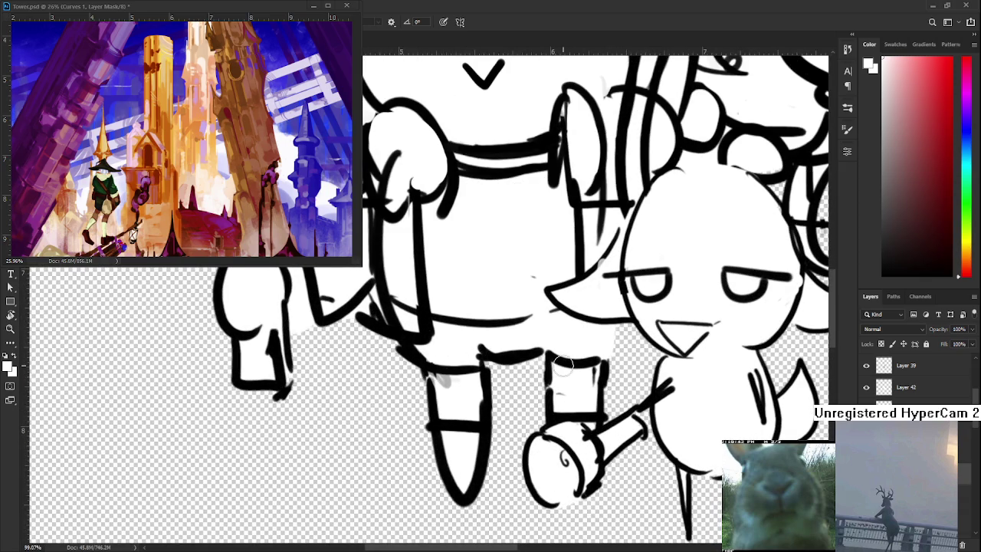
scroll(606, 320, up, 2)
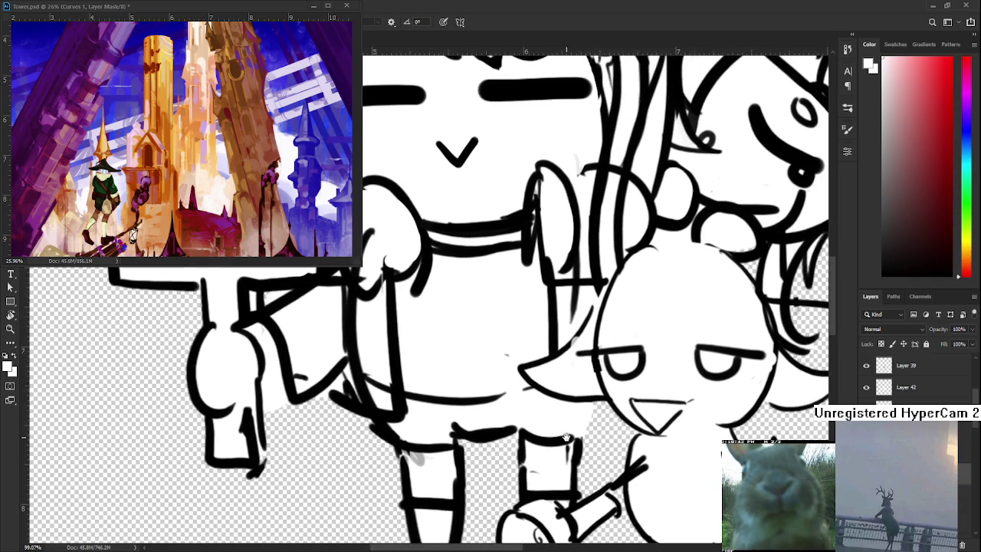
scroll(545, 347, down, 2)
scroll(546, 348, down, 1)
scroll(545, 348, down, 1)
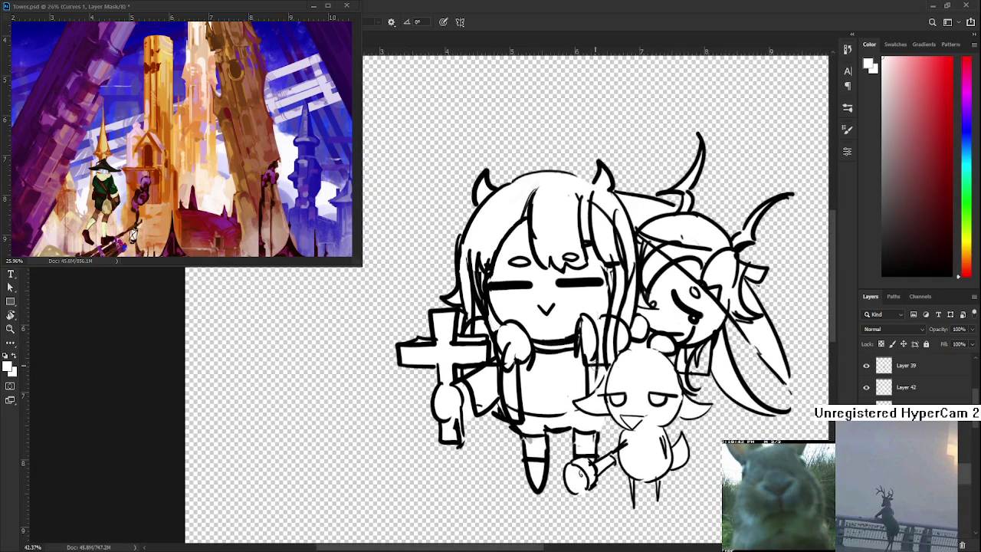
click(882, 263)
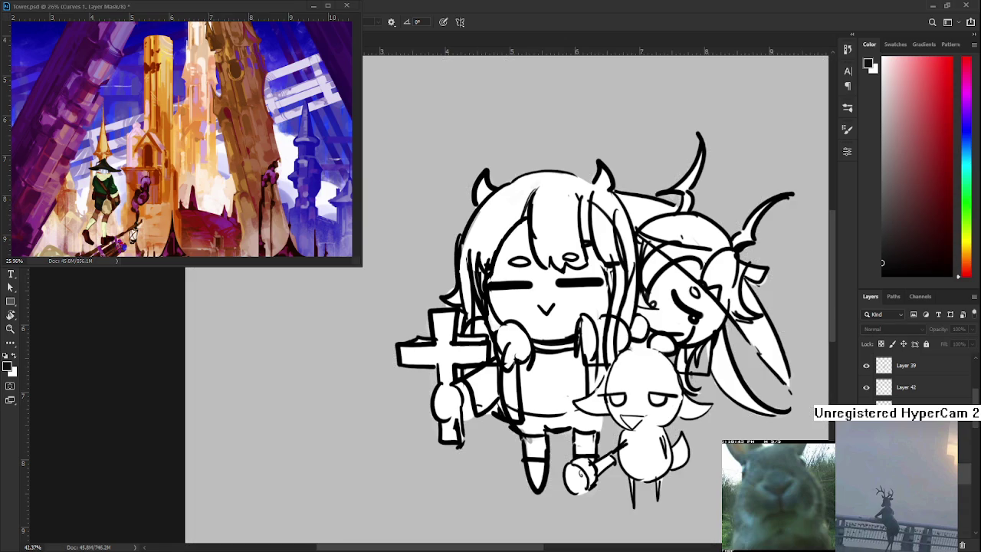
scroll(911, 379, down, 2)
scroll(911, 379, down, 3)
scroll(912, 379, down, 2)
click(866, 396)
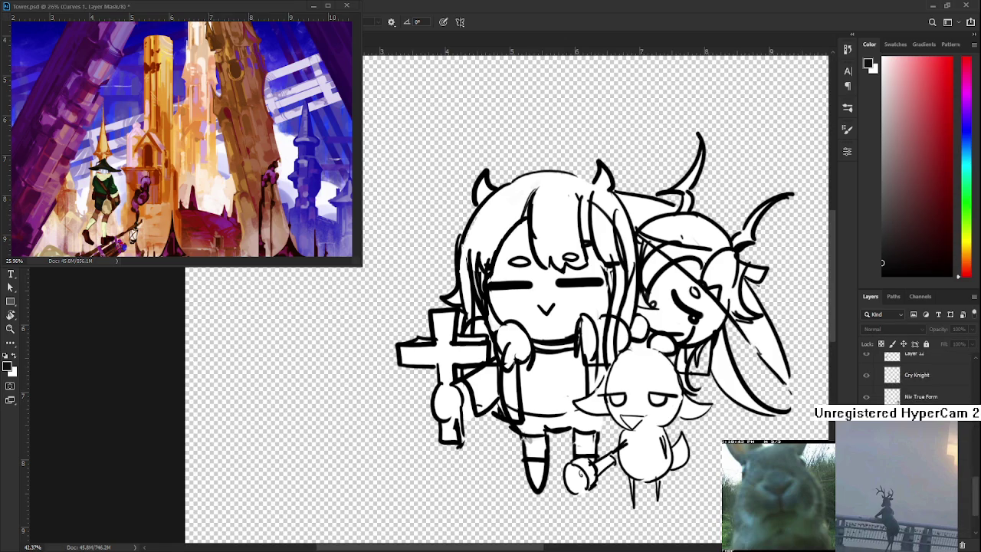
Try another goat face version, then hide the goat creature and the horned companion
scroll(912, 379, up, 3)
scroll(912, 379, up, 3)
scroll(912, 379, up, 2)
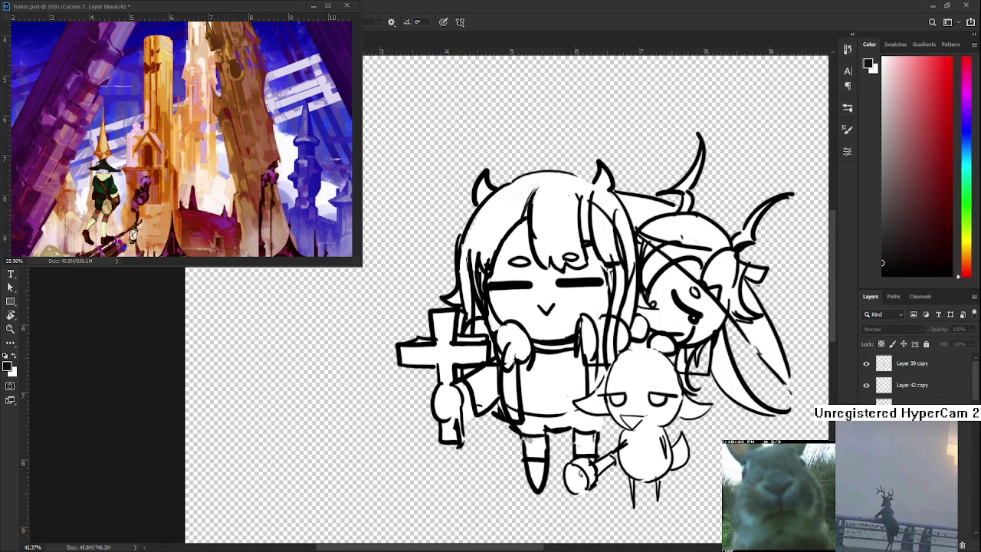
click(868, 395)
scroll(869, 396, up, 1)
scroll(911, 376, up, 1)
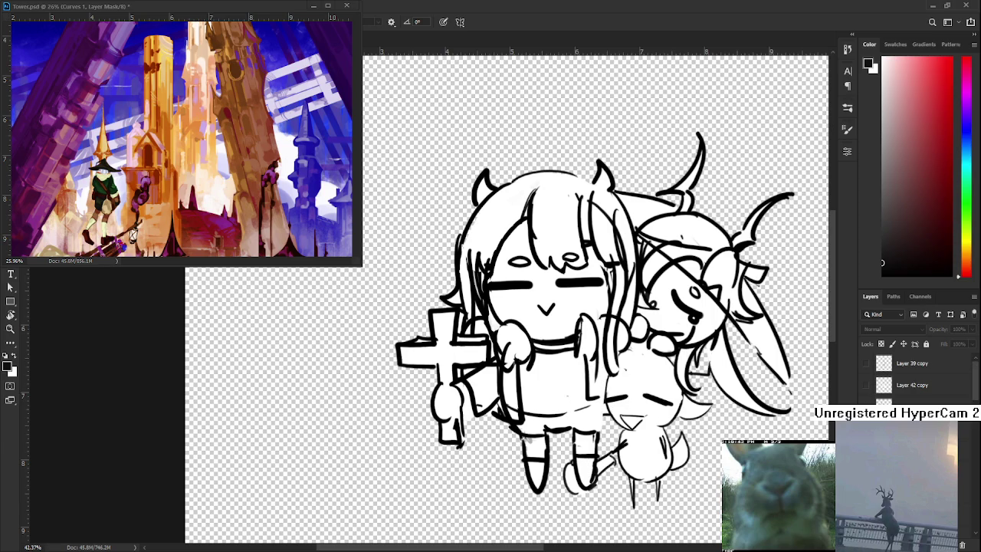
scroll(912, 379, down, 1)
click(867, 385)
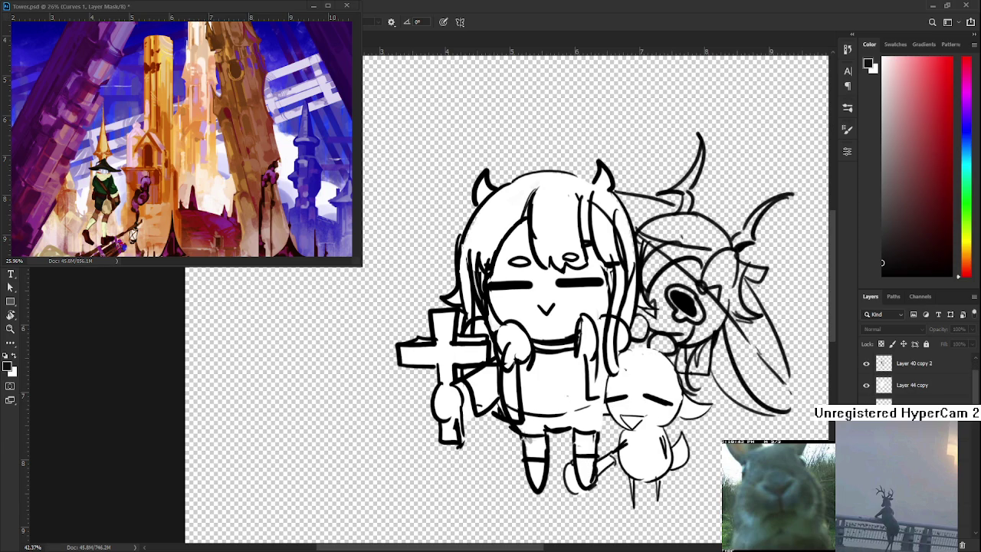
click(866, 363)
scroll(911, 375, down, 1)
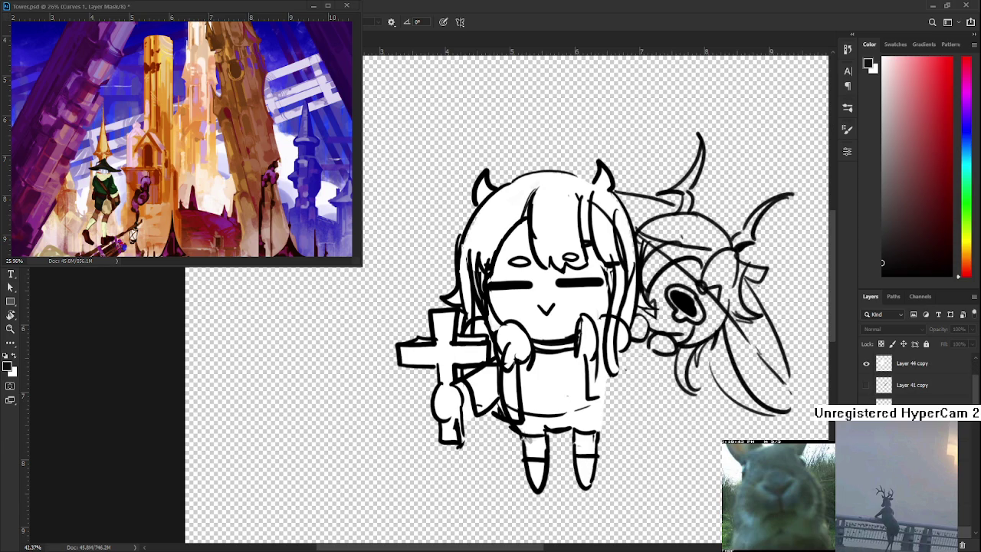
scroll(911, 375, down, 1)
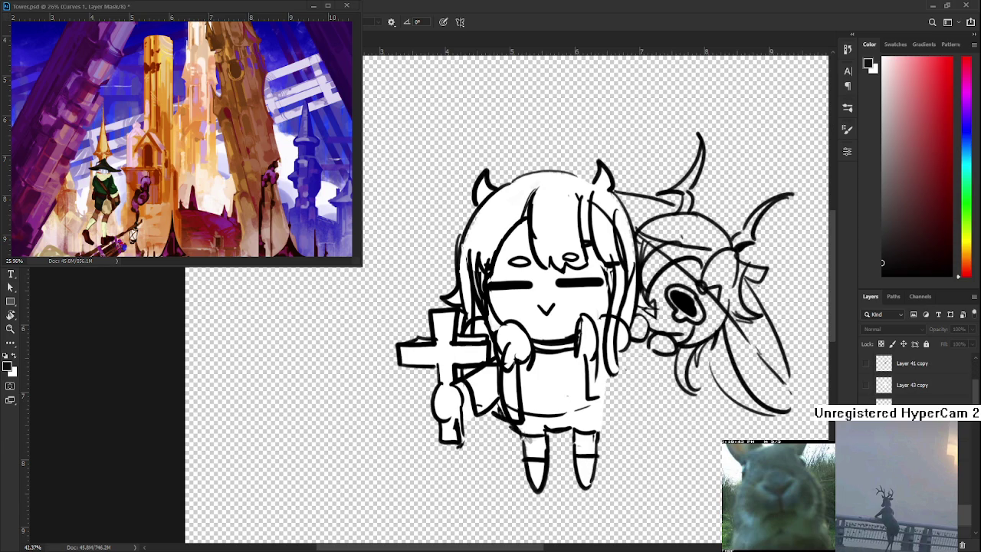
click(866, 363)
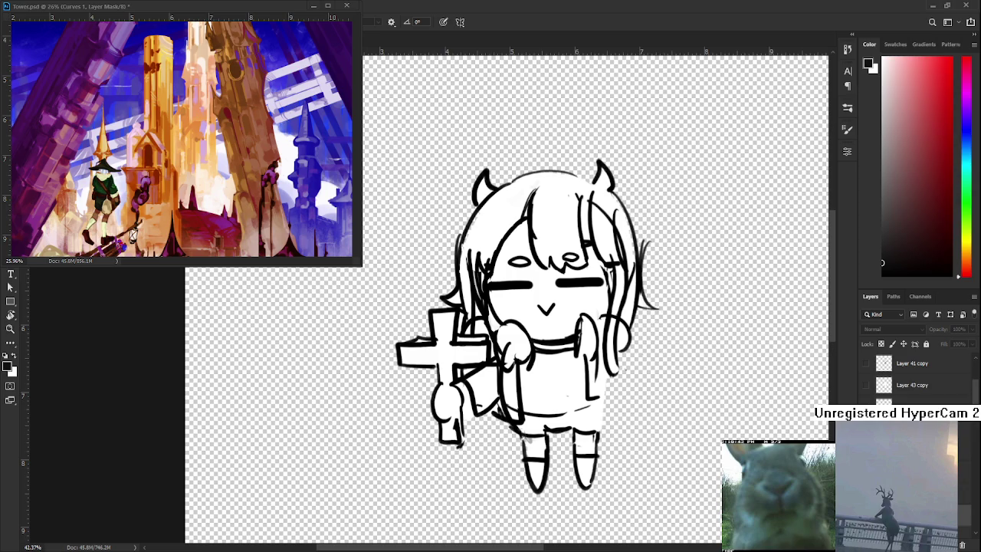
Sample white from the drawing and frame the girl's whole body in view
scroll(912, 375, down, 2)
scroll(412, 275, up, 2)
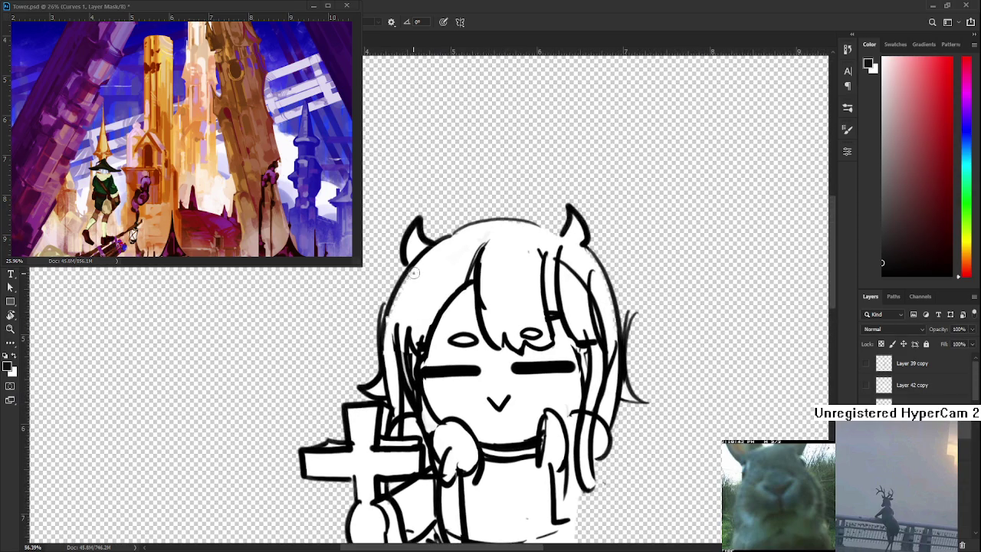
alt+click(410, 281)
drag(473, 534, 435, 331)
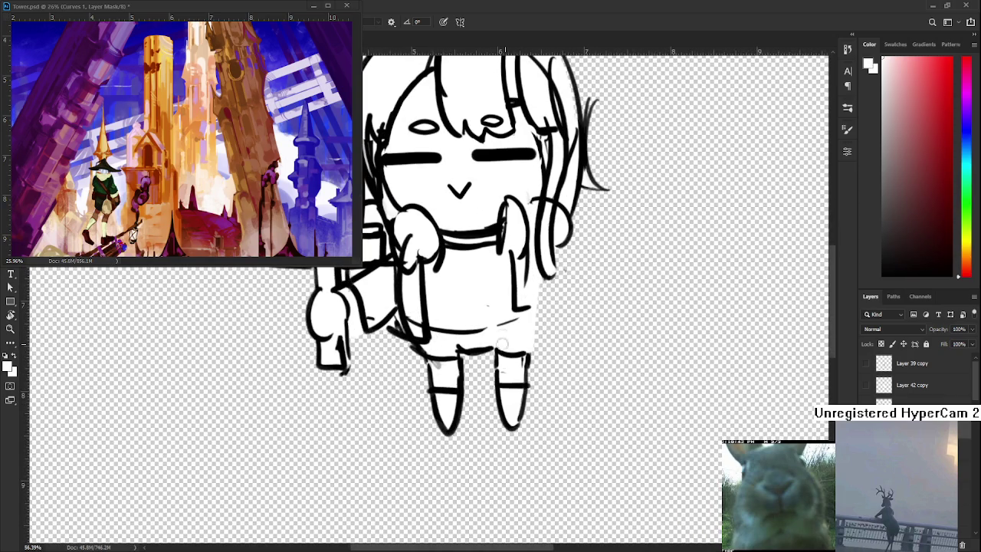
drag(525, 338, 500, 540)
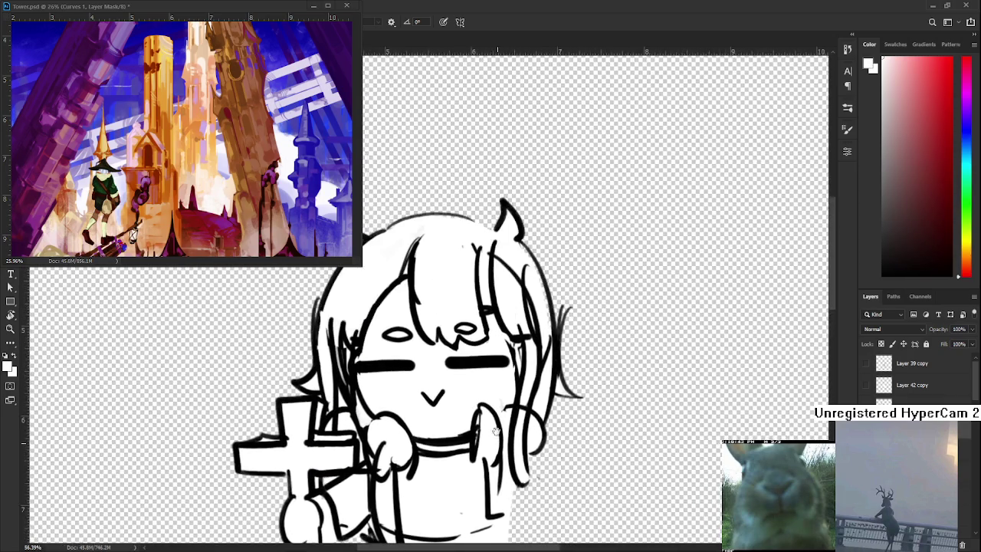
drag(495, 424, 452, 493)
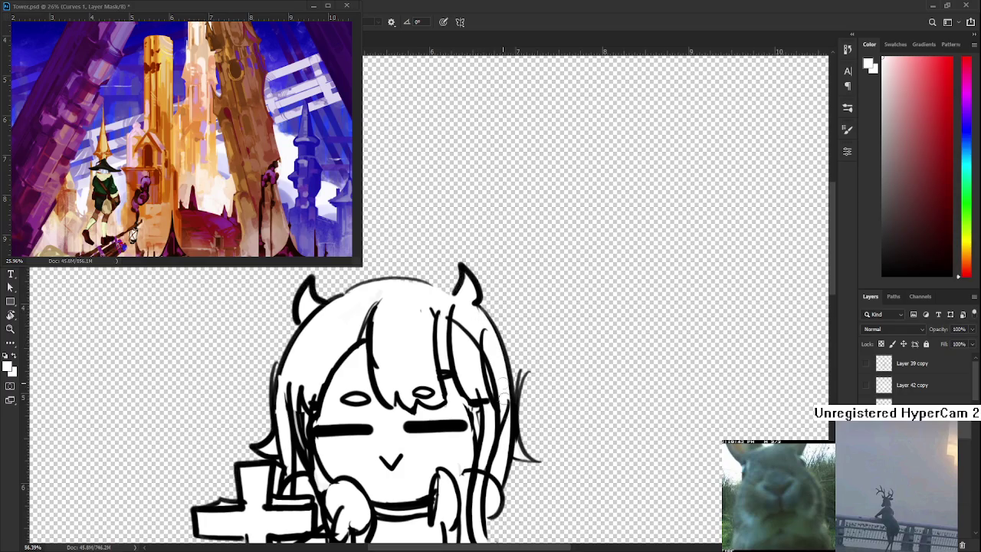
drag(355, 471, 444, 336)
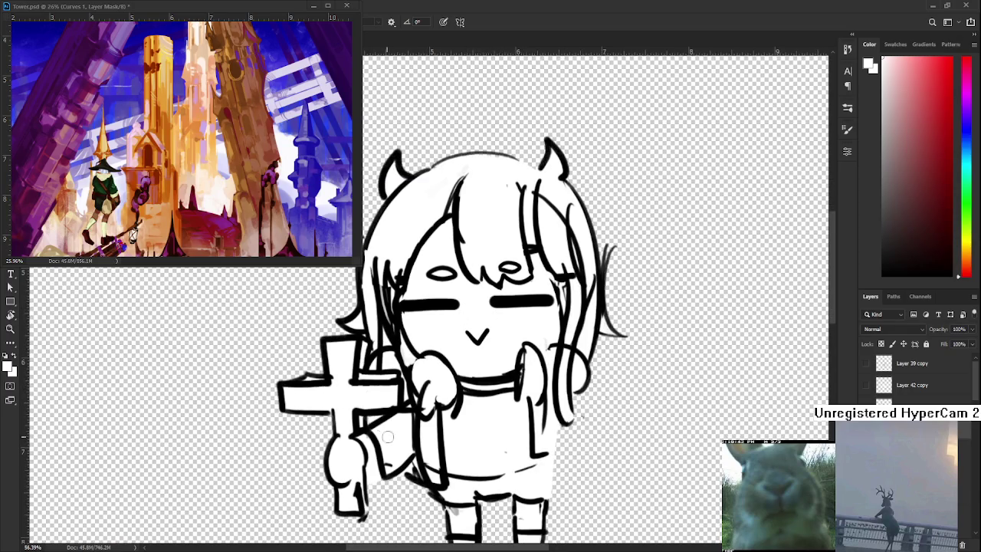
drag(381, 426, 353, 351)
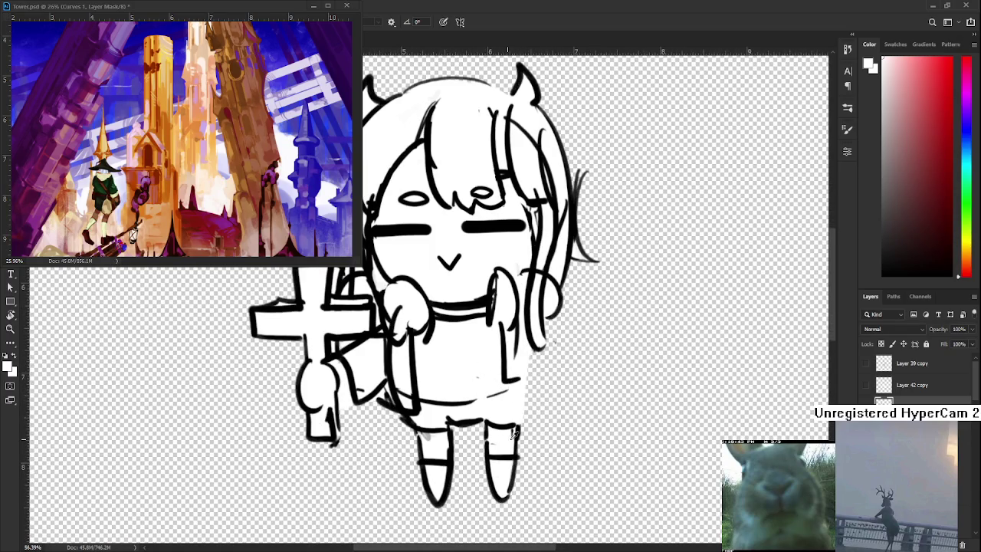
Redraw the skirt's right edge in black as a thicker, longer line
key(x)
drag(526, 387, 516, 432)
key(ctrl+z)
key(ctrl+z)
key(ctrl+z)
key(ctrl+z)
key(ctrl+z)
key(ctrl+z)
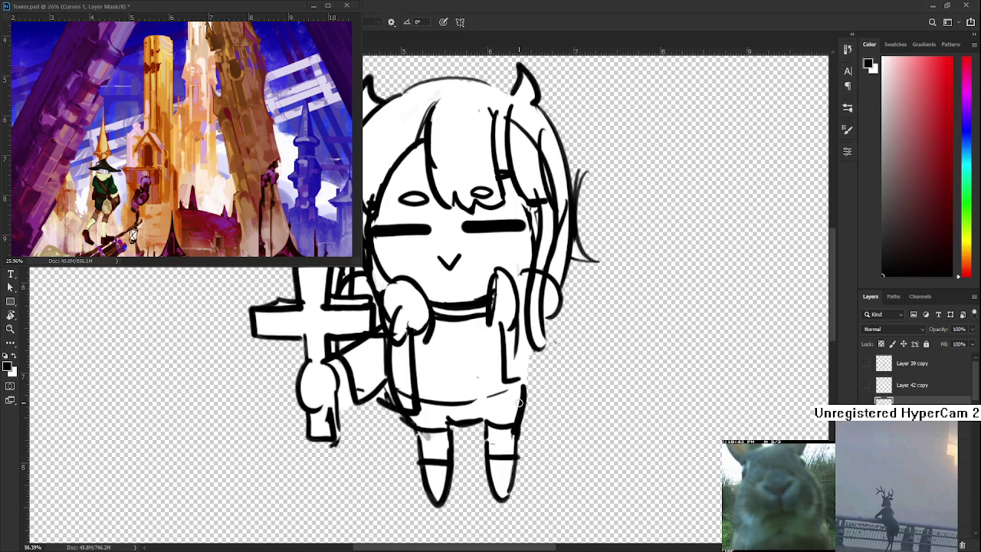
key(ctrl+z)
key(ctrl+z)
key(ctrl+z)
key(ctrl+z)
key(ctrl+z)
key(ctrl+z)
drag(522, 406, 528, 388)
scroll(522, 389, down, 5)
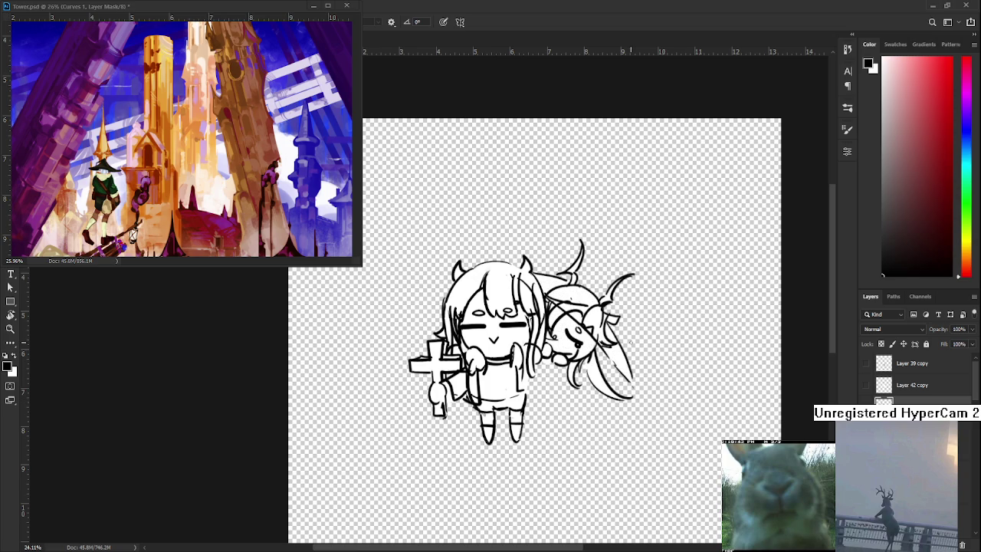
Hide the companion sketch and show the girl's open-eyed face version
scroll(627, 340, up, 2)
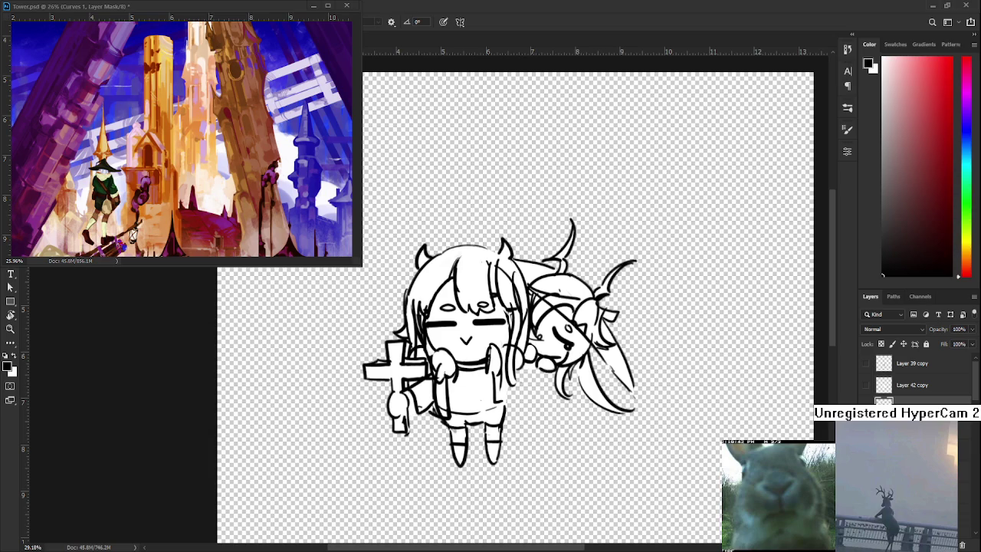
key(ctrl+z)
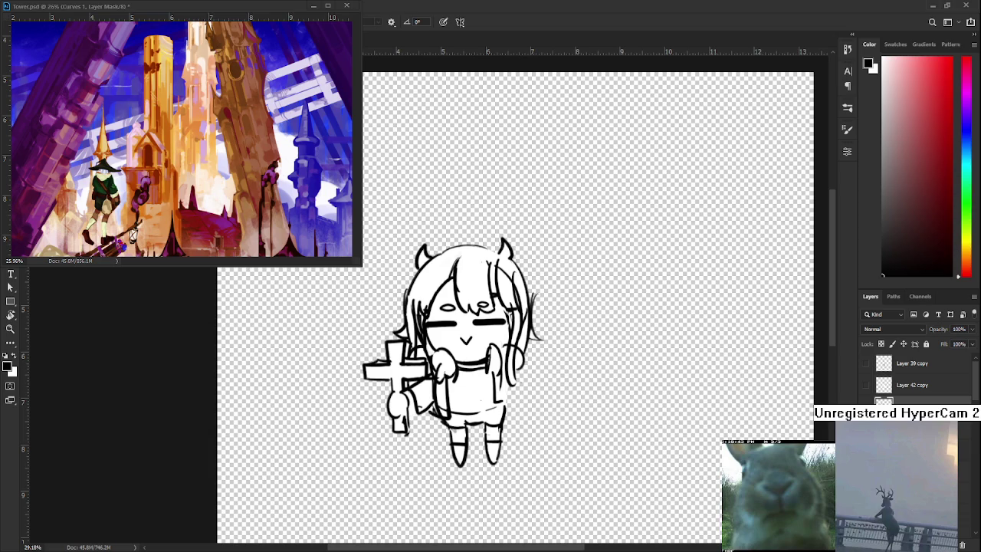
scroll(919, 375, up, 2)
key(ctrl+shift+z)
scroll(919, 375, down, 1)
key(ctrl+z)
scroll(911, 376, down, 2)
click(862, 363)
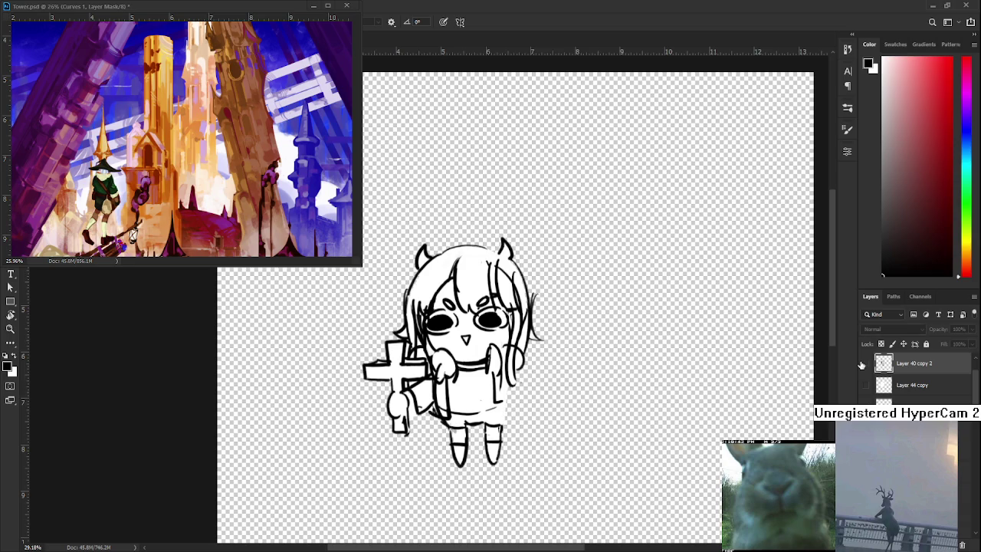
scroll(414, 328, up, 3)
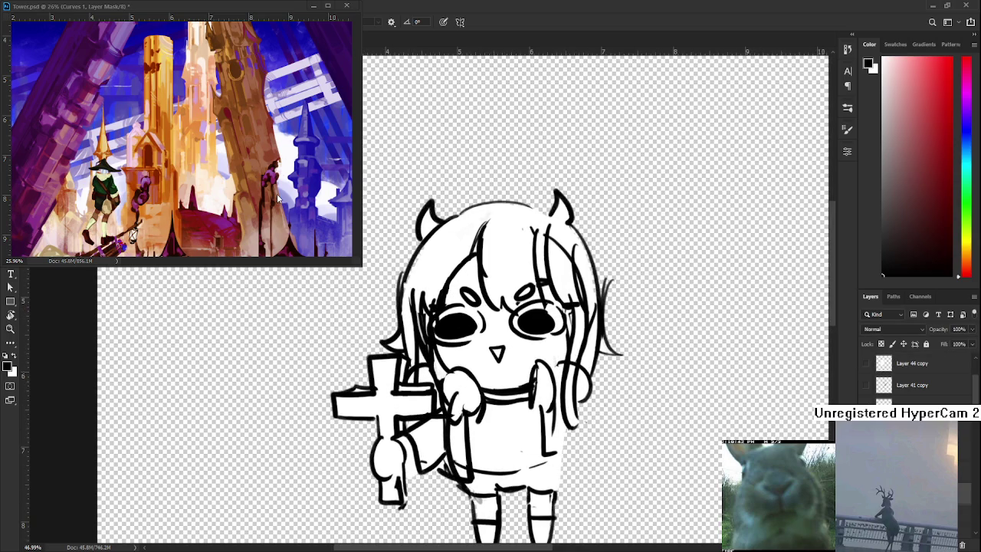
Sample black and extend the skirt's right edge downward
key(x)
drag(561, 271, 480, 321)
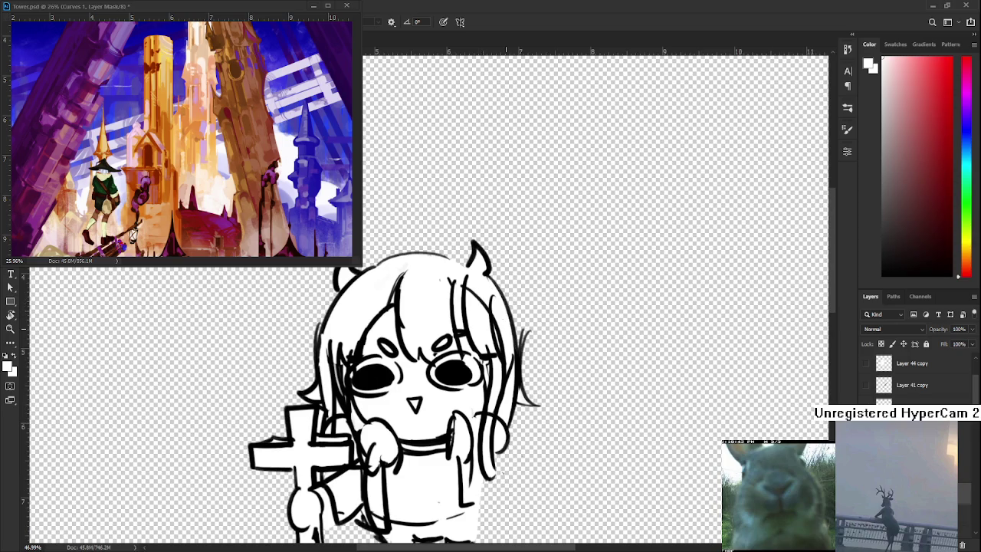
drag(498, 380, 494, 288)
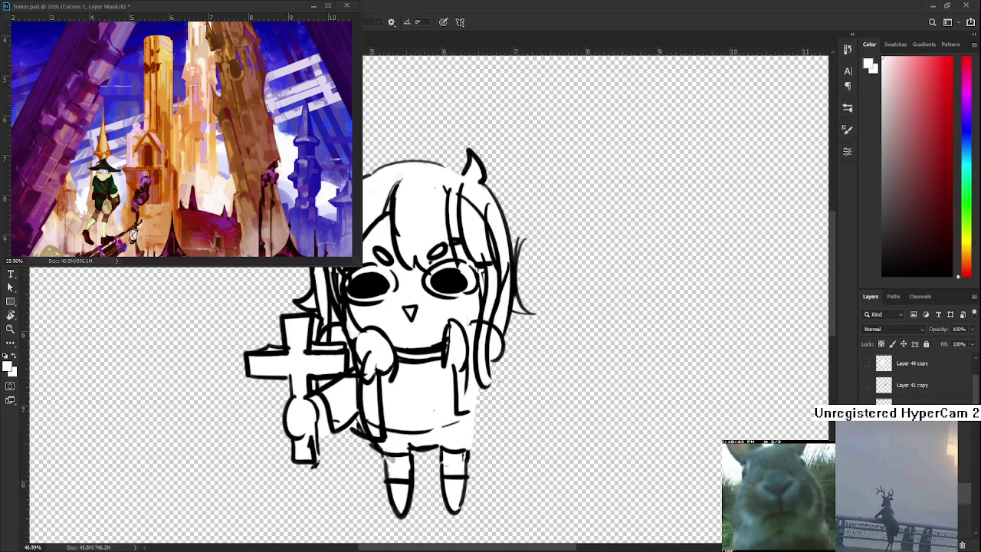
alt+click(460, 399)
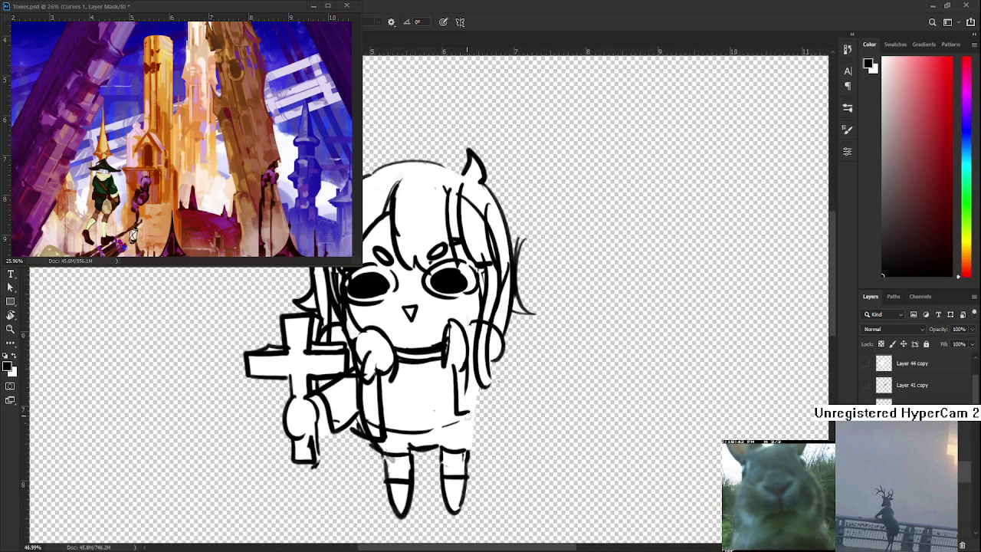
drag(469, 415, 473, 460)
Scroll around and zoom in slightly to review the sketch
scroll(519, 390, down, 2)
scroll(521, 405, down, 1)
scroll(511, 377, down, 1)
scroll(497, 325, up, 1)
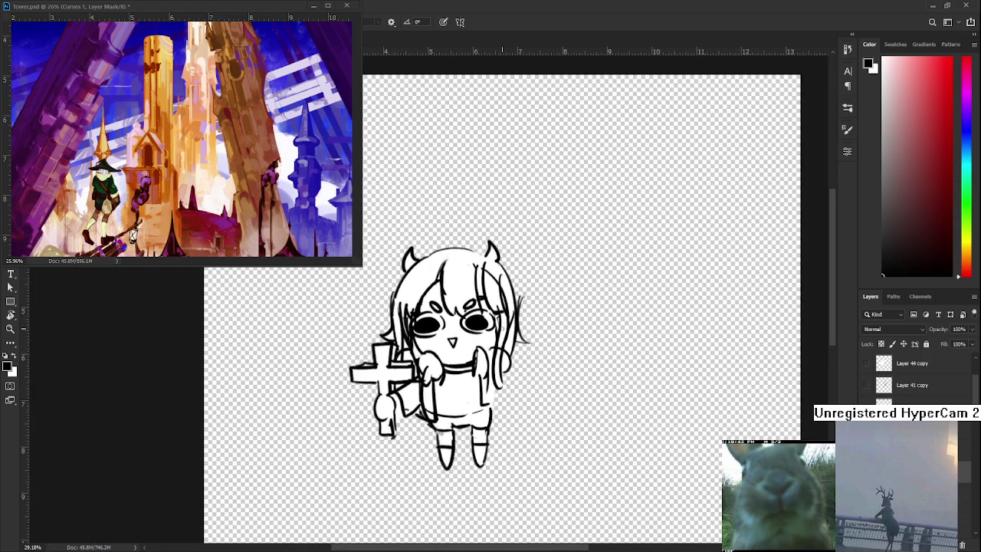
scroll(502, 337, up, 1)
scroll(477, 365, up, 1)
scroll(470, 363, up, 2)
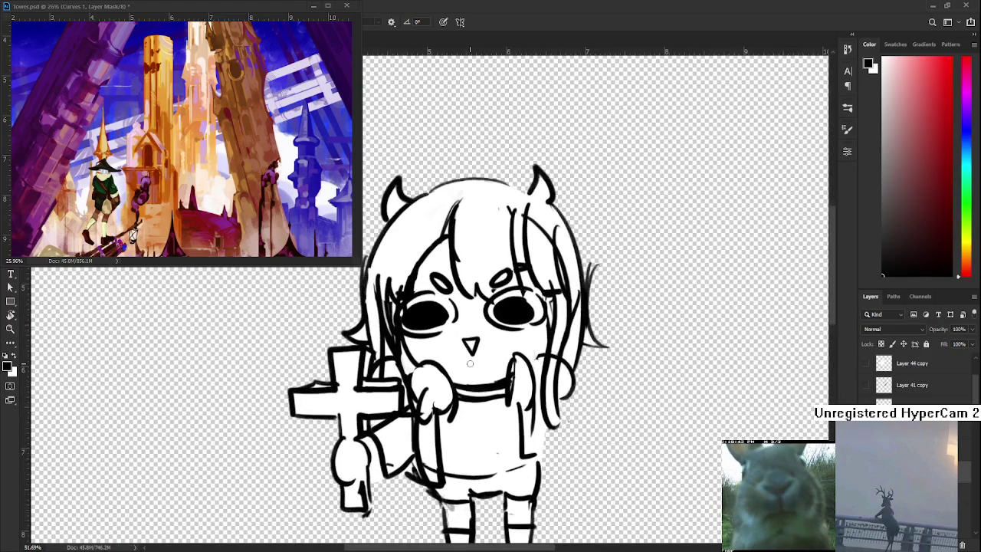
scroll(470, 363, down, 2)
scroll(471, 363, down, 1)
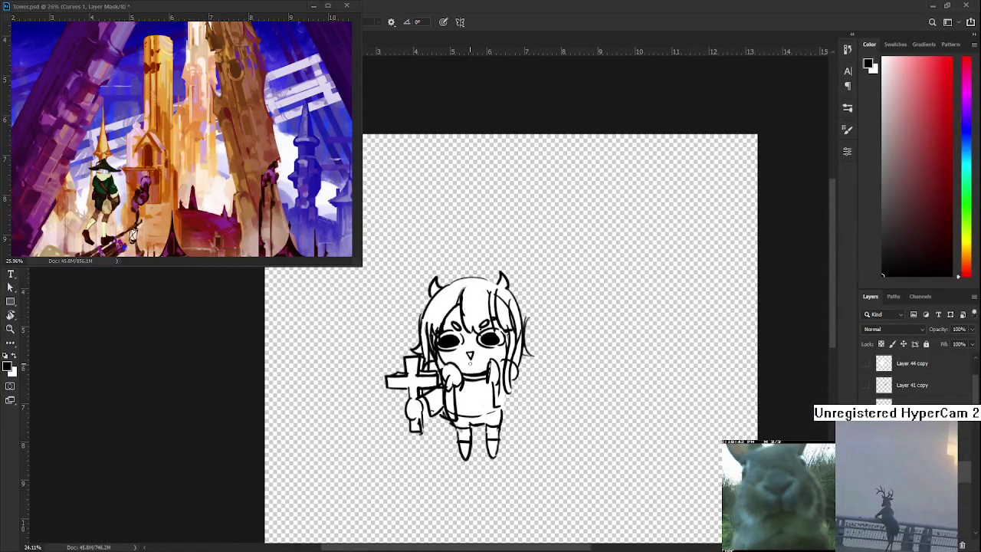
scroll(912, 376, up, 1)
scroll(912, 376, up, 2)
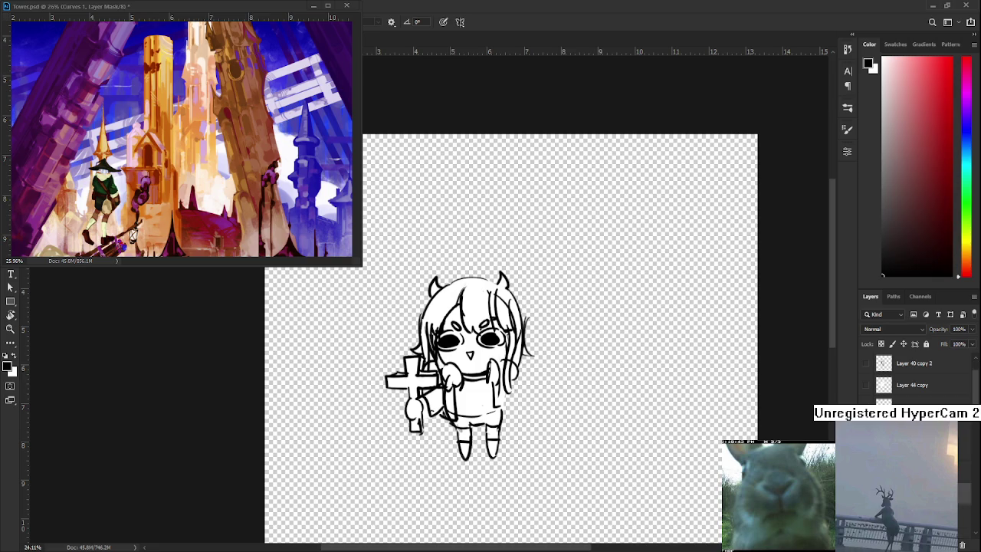
scroll(912, 375, down, 1)
scroll(911, 375, down, 1)
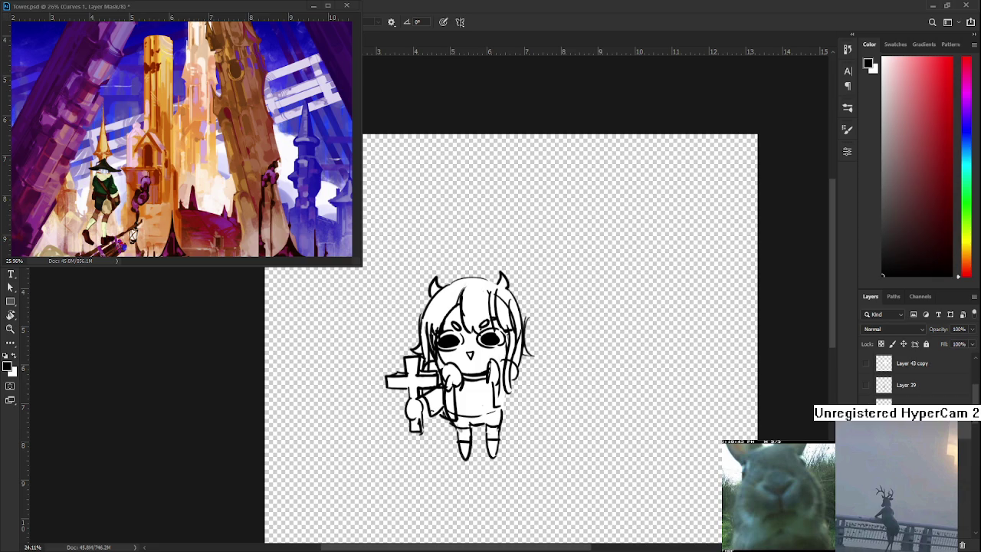
drag(681, 403, 515, 429)
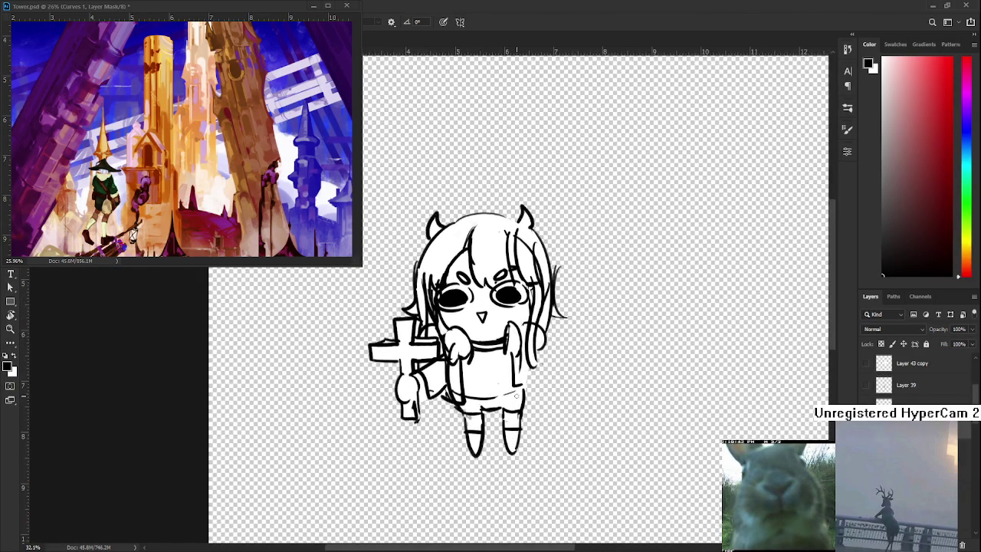
mouse_move(512, 427)
mouse_down()
mouse_move(517, 395)
mouse_move(517, 419)
mouse_up()
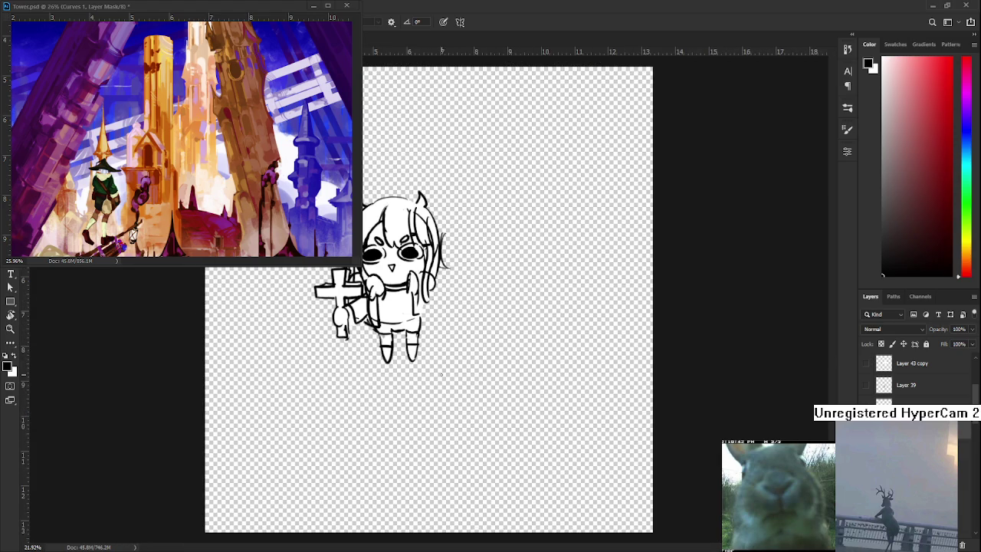
Bring back the companion sketch, goat creature and closed-eyes face
drag(441, 374, 469, 355)
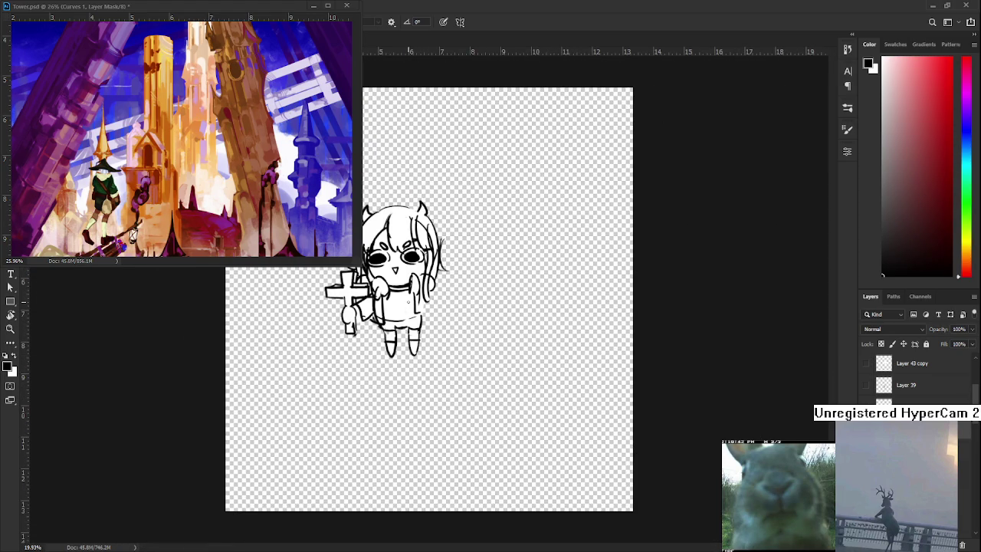
drag(432, 294, 445, 294)
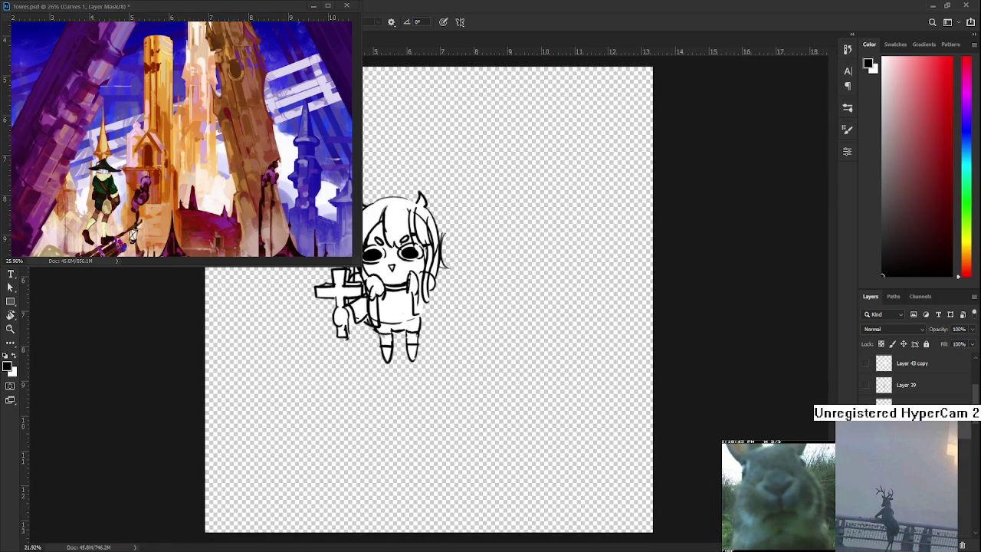
key(ctrl+z)
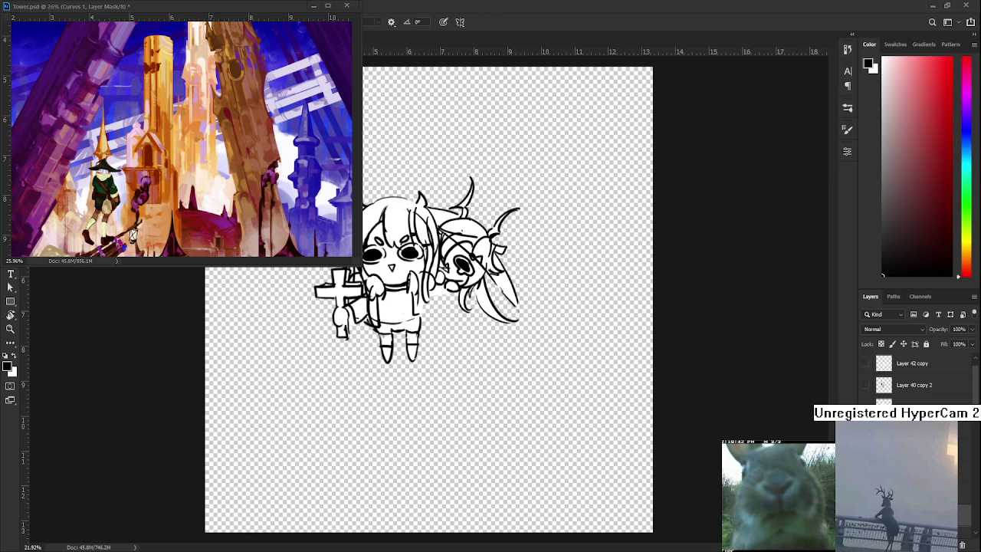
key(ctrl+z)
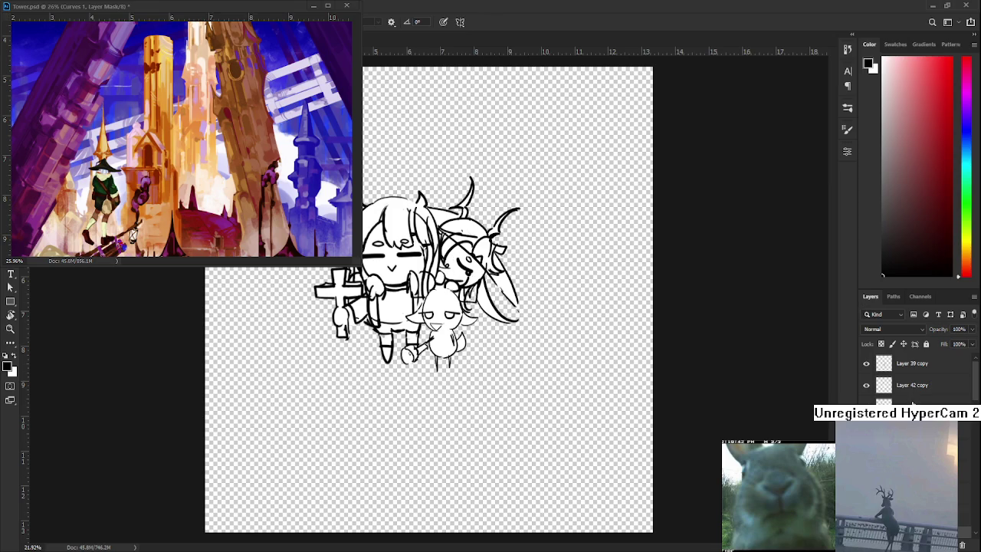
scroll(919, 374, down, 2)
Enlarge the whole group drawing with Free Transform (Ctrl+T)
key(ctrl+t)
mouse_move(520, 371)
mouse_down()
mouse_move(571, 412)
mouse_move(556, 412)
mouse_up()
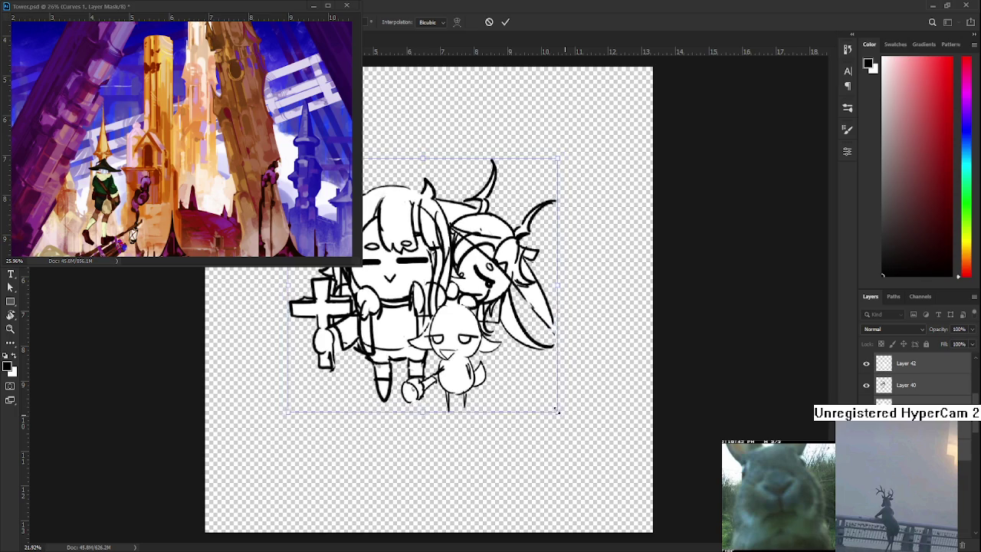
key(Return)
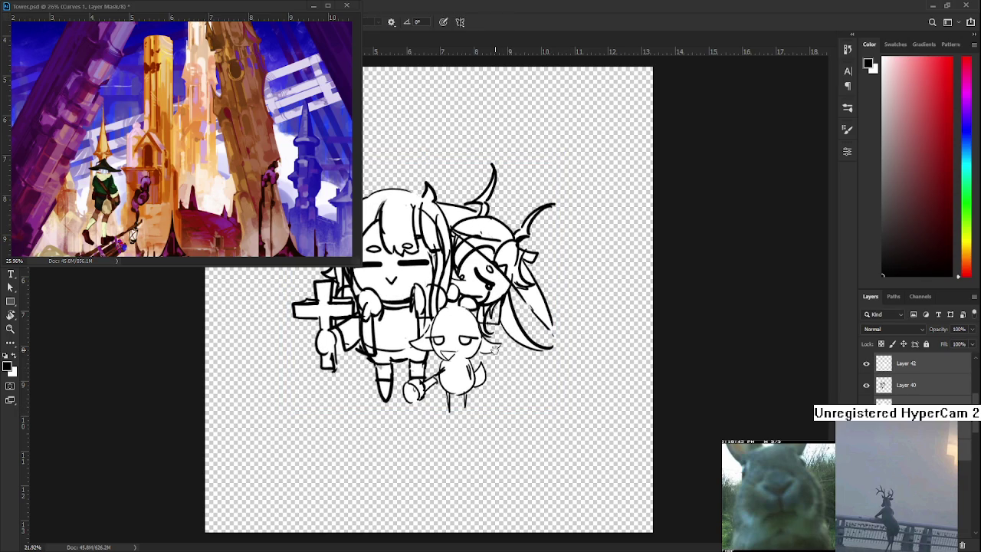
scroll(530, 367, up, 2)
scroll(531, 366, down, 3)
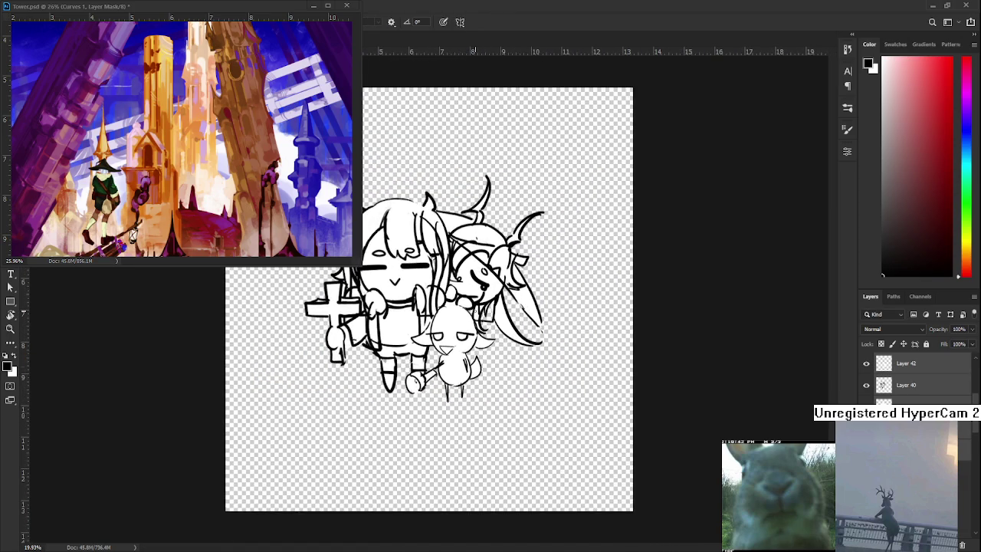
scroll(469, 307, up, 3)
Move the sketch layers up, duplicate them into Layer 43 copy, and hide the top two
key(ctrl+shift+bracketright)
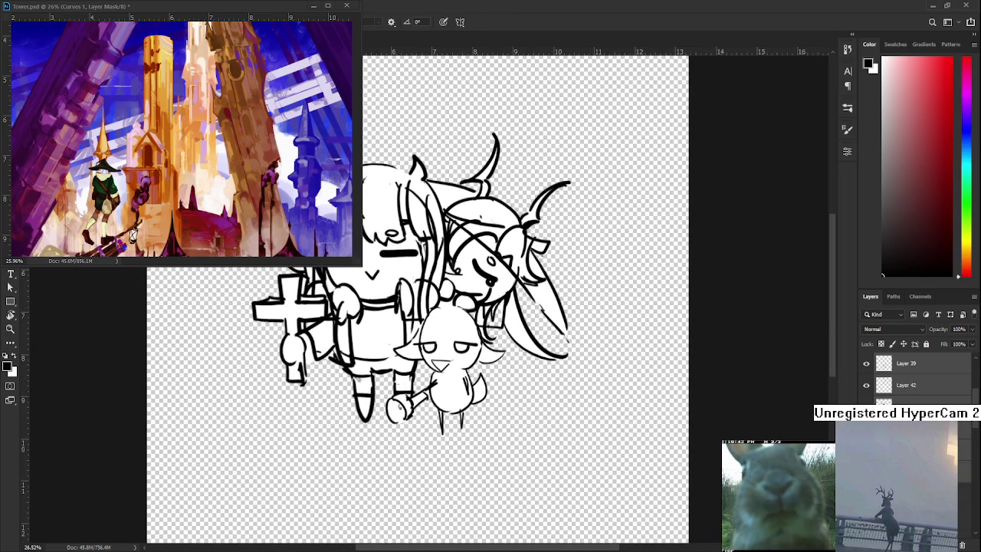
key(ctrl+j)
drag(866, 400, 866, 363)
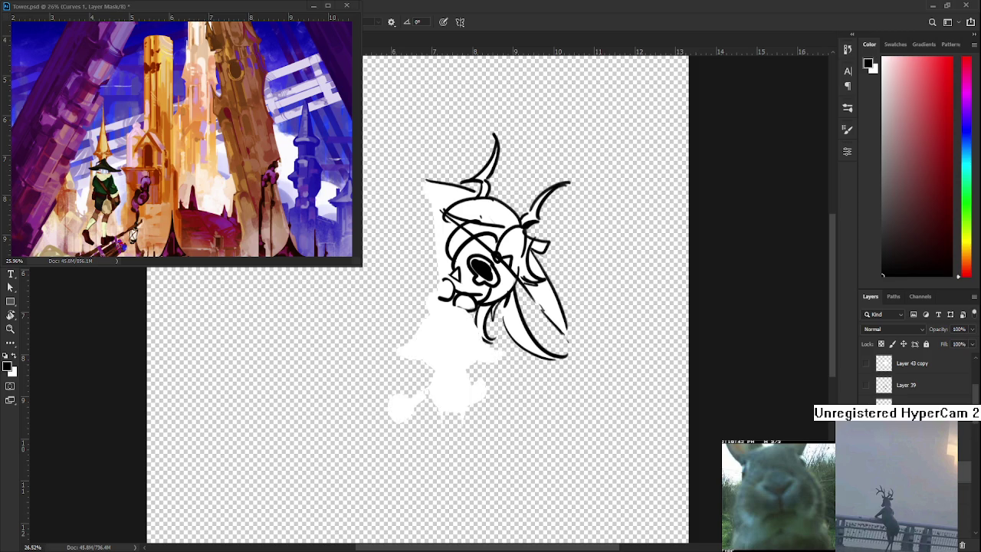
Check the companion sketch, save the document, then briefly hide and restore its layers
click(867, 366)
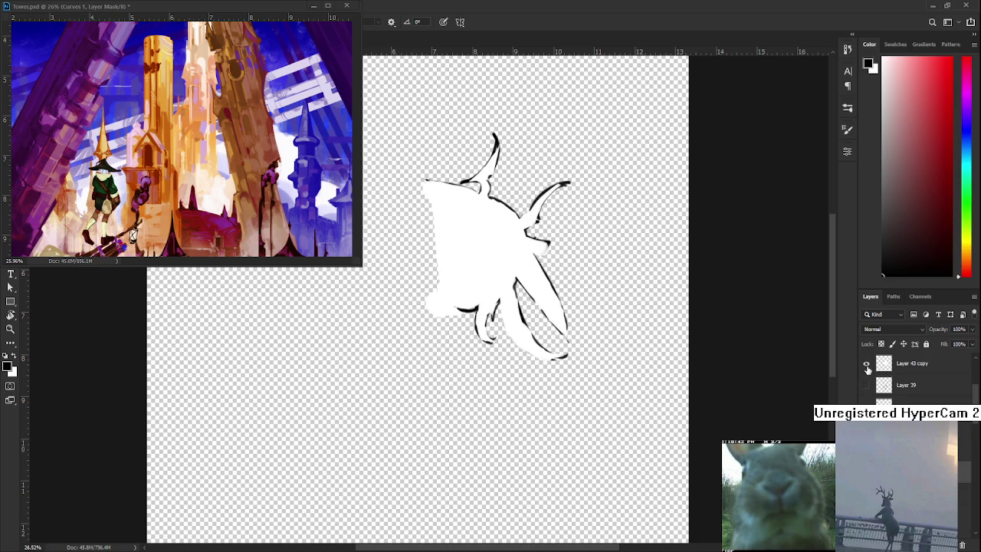
click(868, 366)
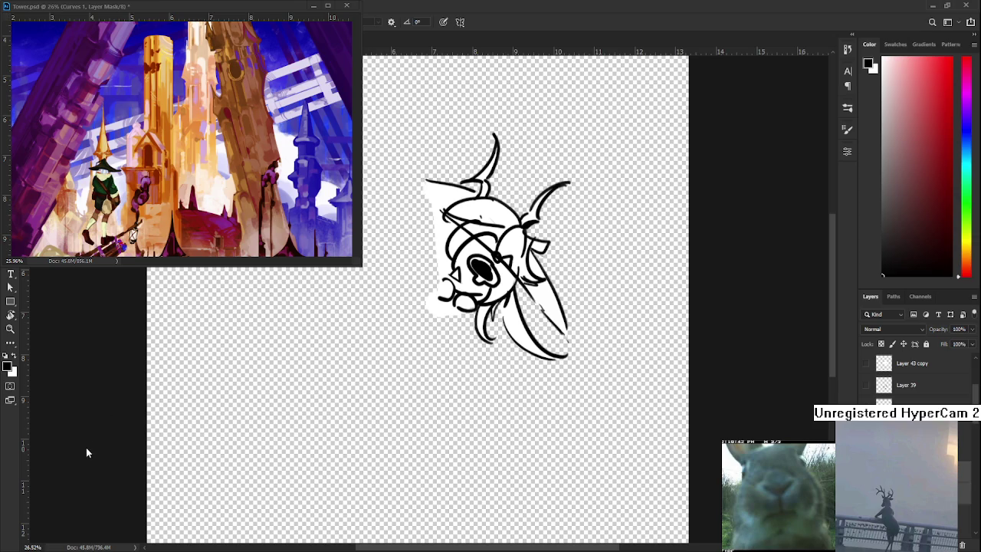
key(ctrl+s)
key(Delete)
key(Delete)
key(ctrl+z)
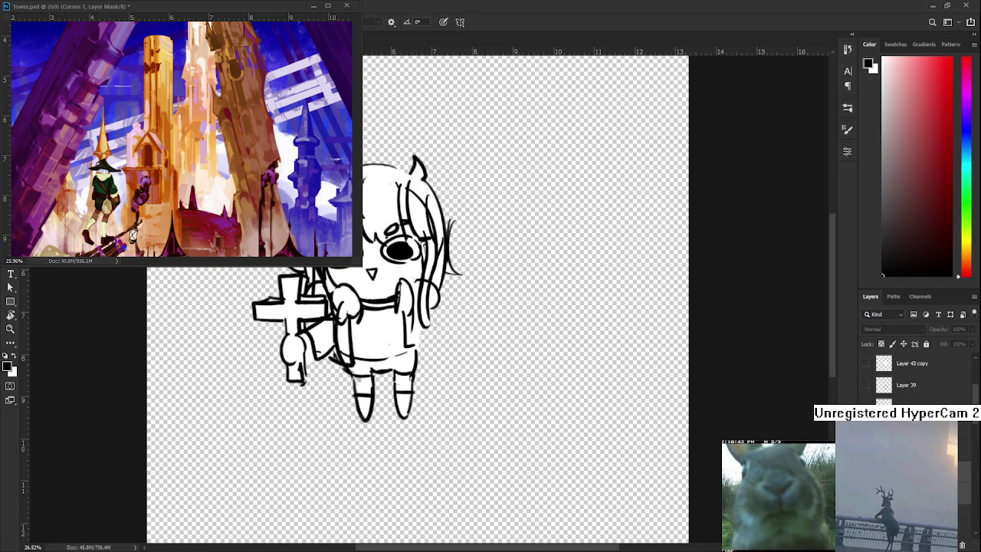
Hide the girl's line art and show Layer 40 copy 2 and the Layer 39 copy goat sketch
key(Delete)
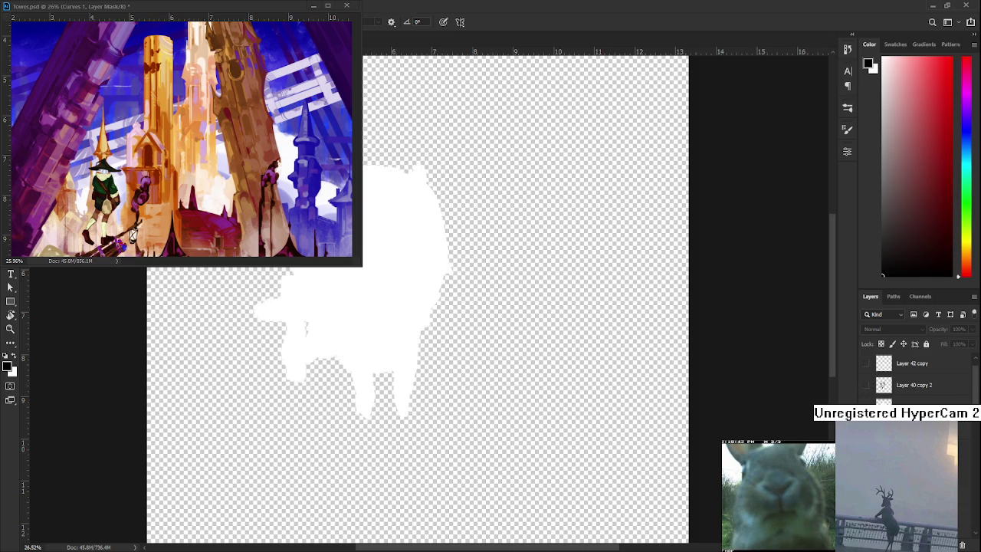
click(866, 385)
scroll(919, 375, up, 1)
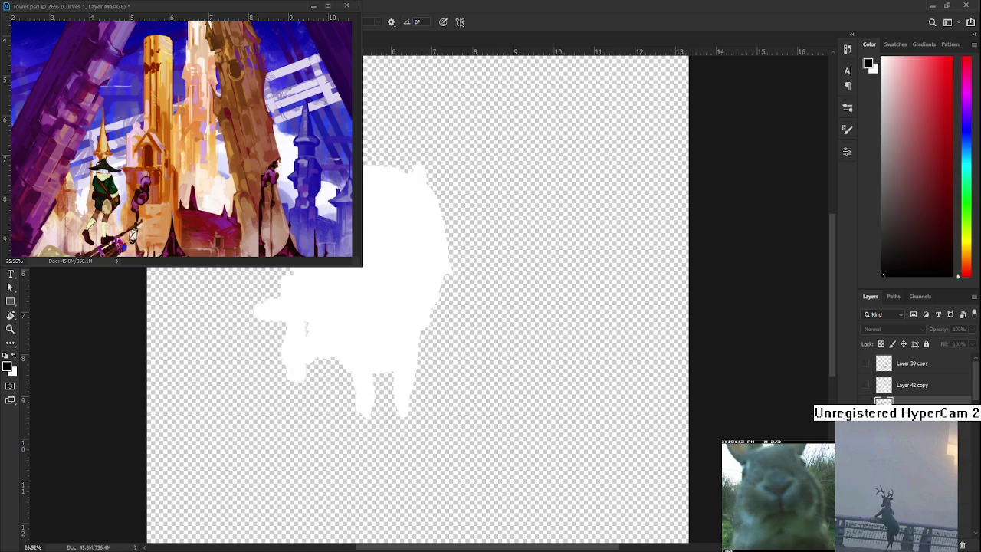
click(866, 363)
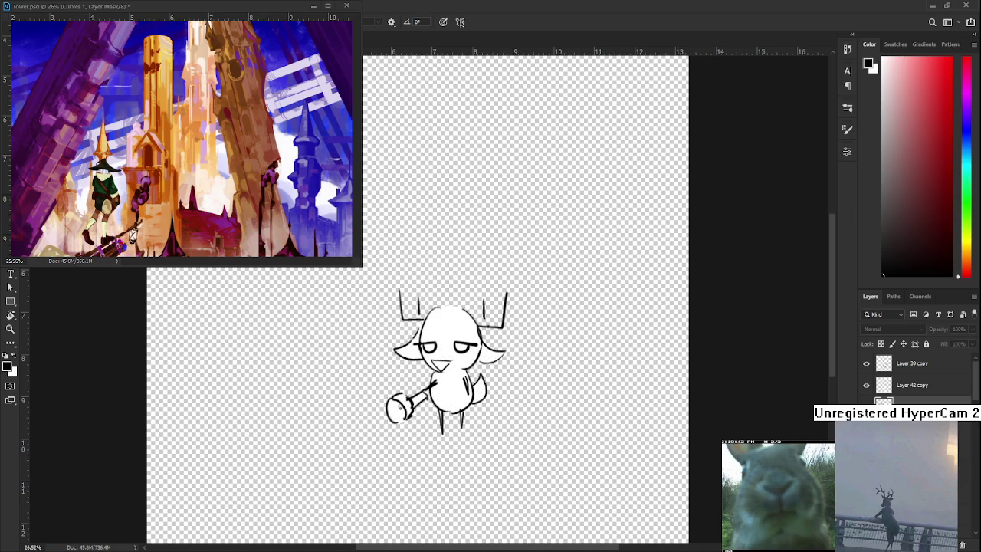
Select Layer 42 copy, hide Layer 39 copy, and show Layer 39's closed-eyes goat
click(882, 388)
click(868, 363)
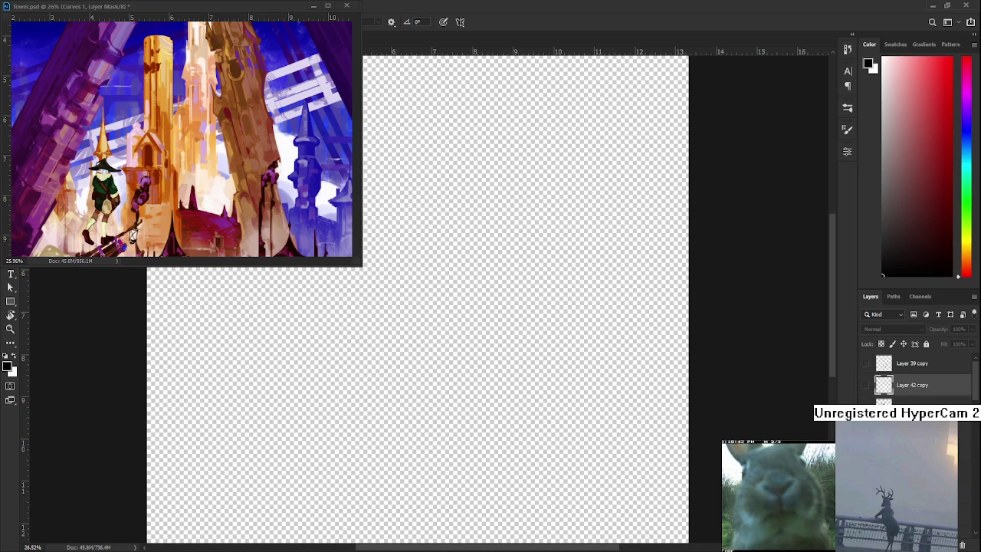
click(866, 384)
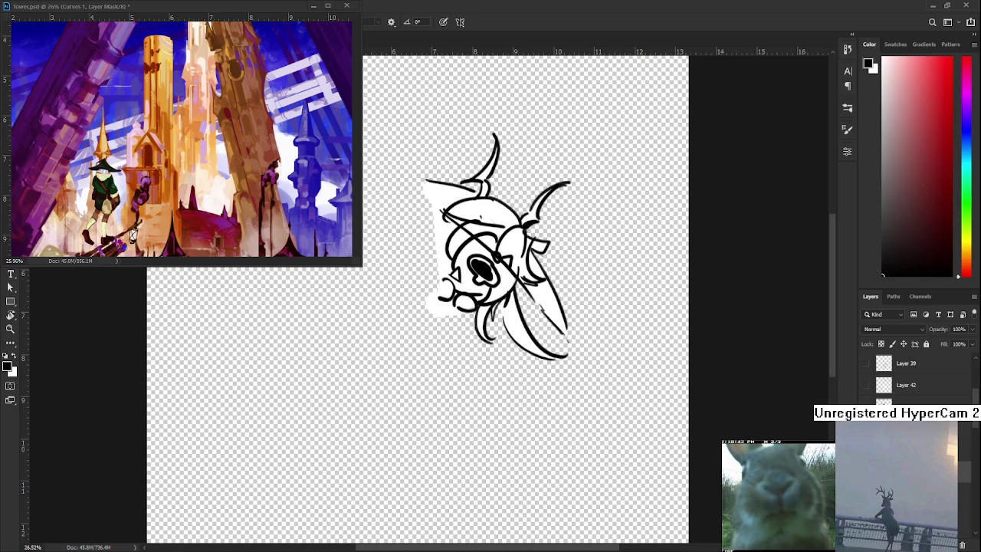
click(866, 385)
scroll(904, 383, up, 1)
click(866, 384)
click(865, 404)
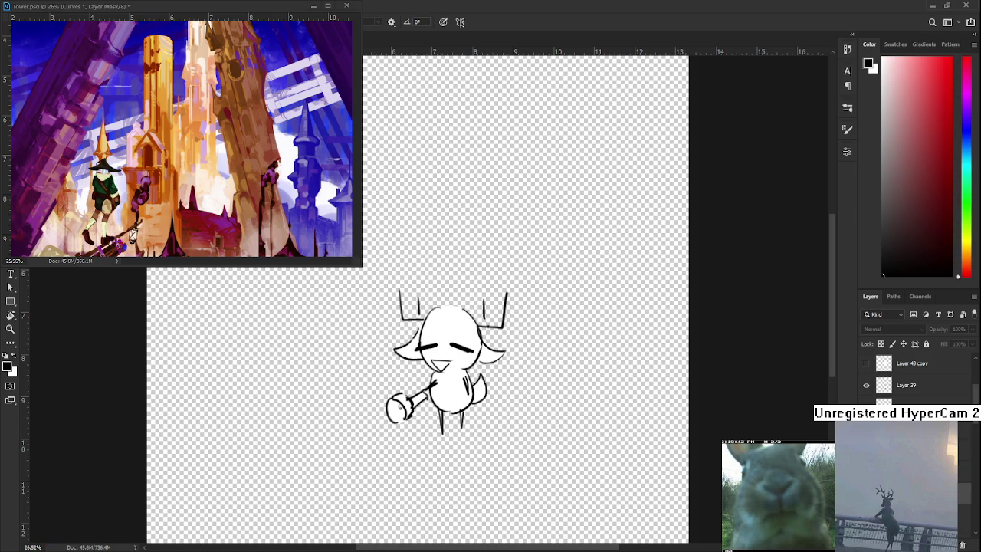
Minimize the Tower.psd reference window, return to the main sketch, and reset colours to black and white
click(313, 6)
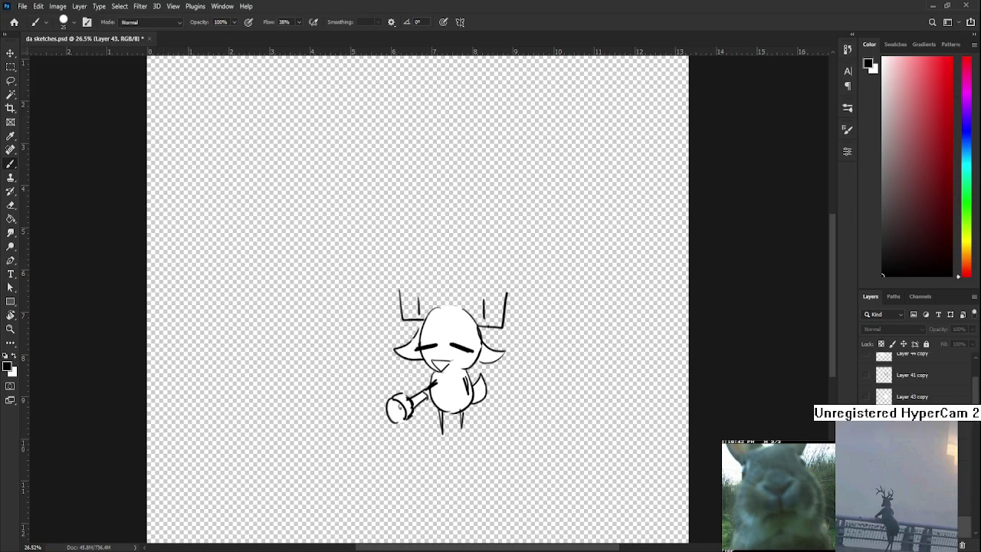
key(ctrl+Tab)
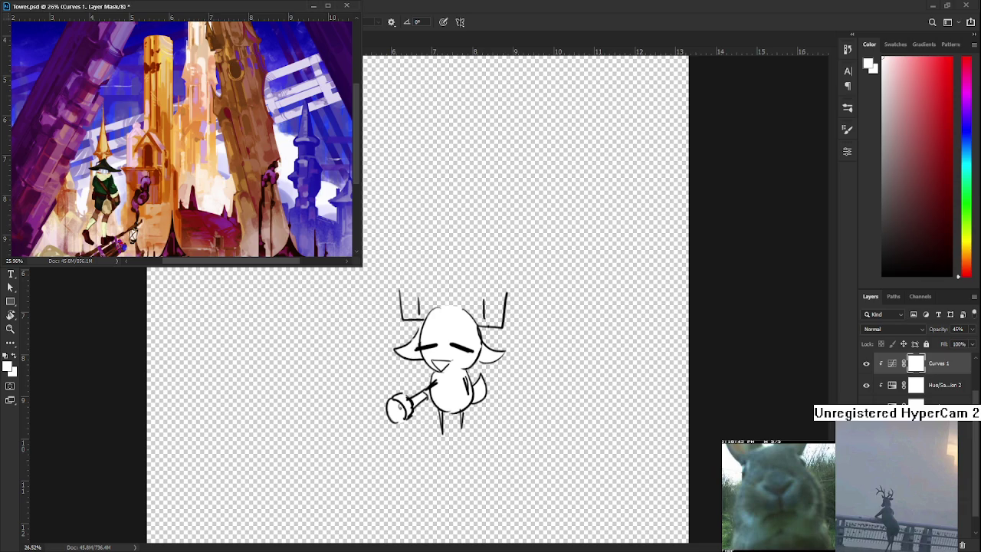
scroll(915, 375, down, 3)
click(460, 547)
key(x)
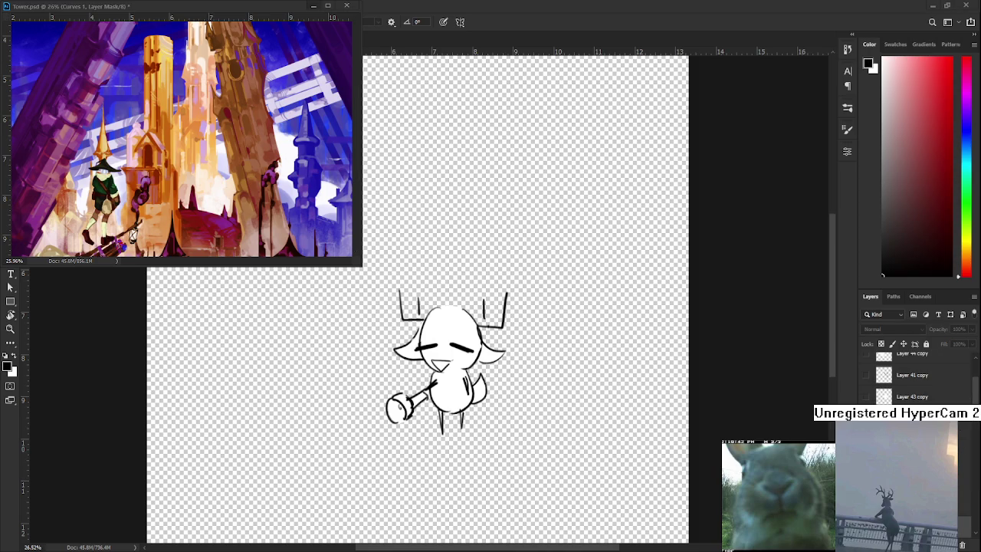
click(314, 6)
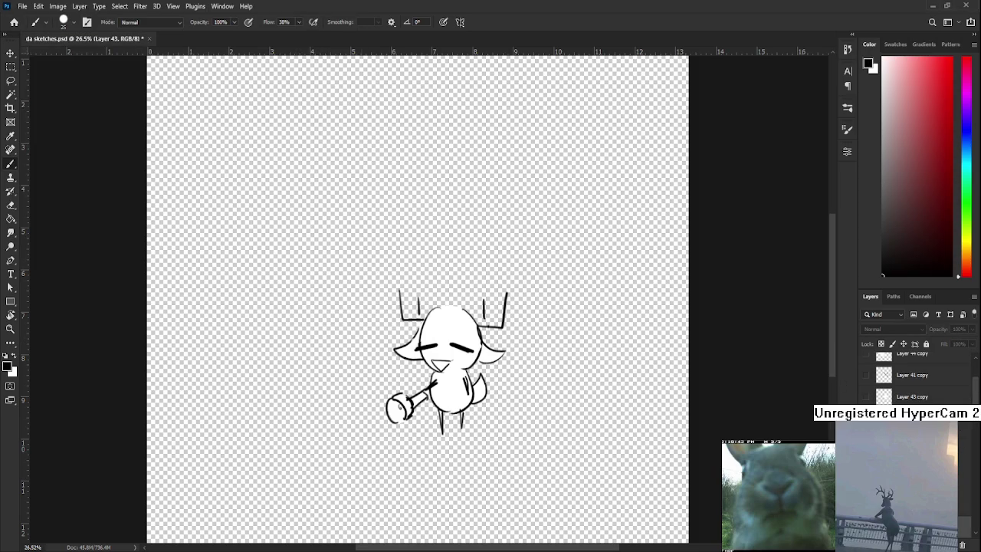
Show the half-open-eyes goat on Layer 42 copy, make Layer 39 copy active, and save
click(866, 396)
scroll(912, 375, up, 2)
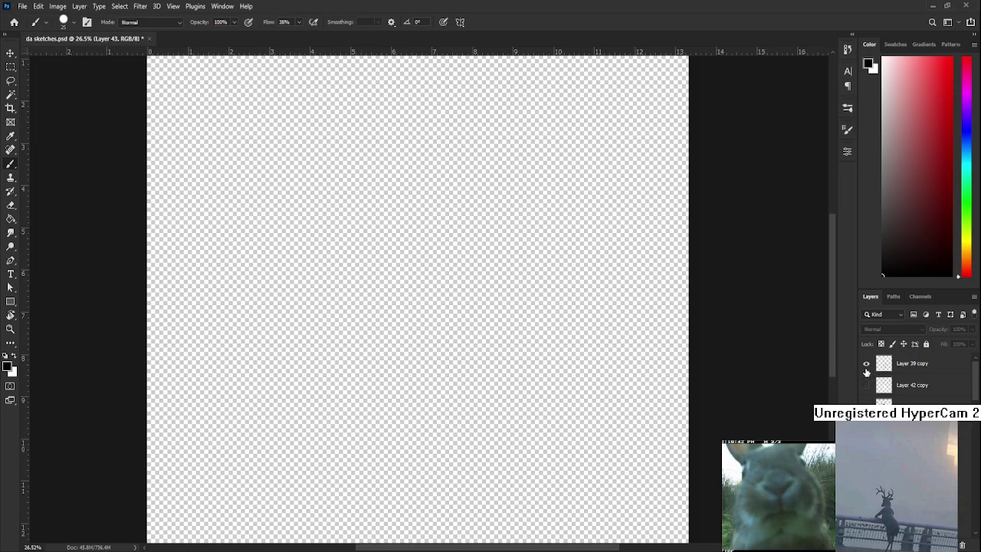
click(867, 392)
click(901, 391)
click(902, 368)
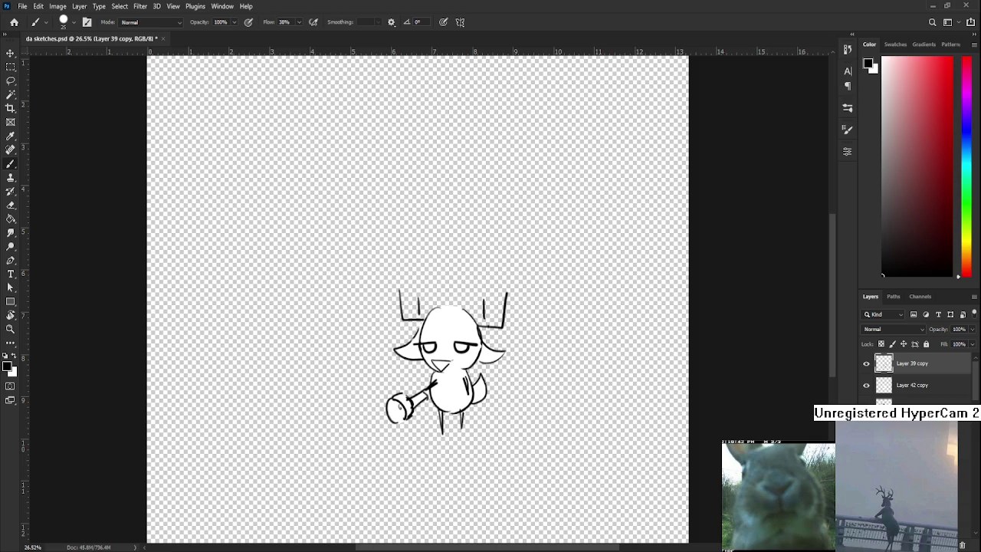
key(ctrl+s)
scroll(385, 241, down, 2)
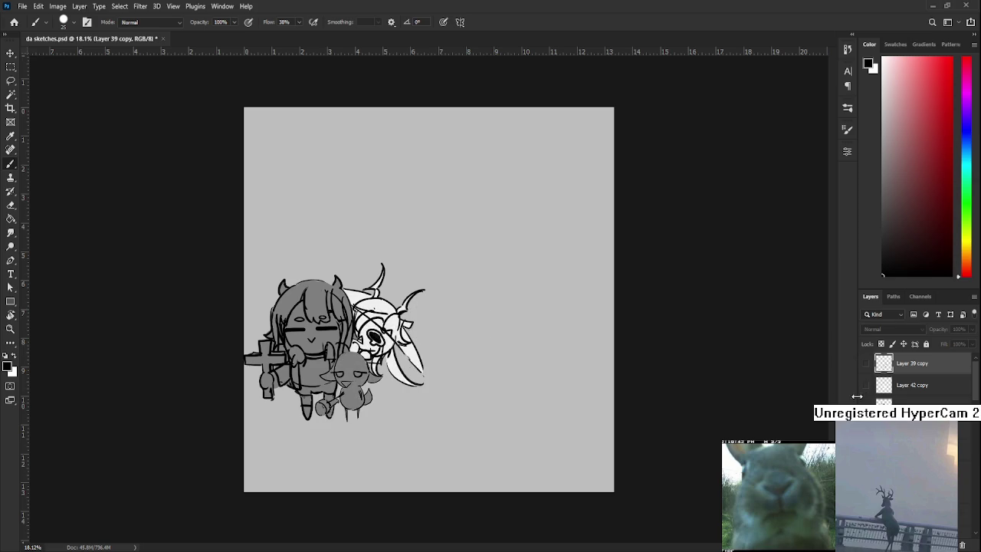
Pan the group sketch over, then move Layer 39 above Layer 39 copy in the stack
alt+scroll(537, 302, up, 2)
drag(536, 300, 473, 307)
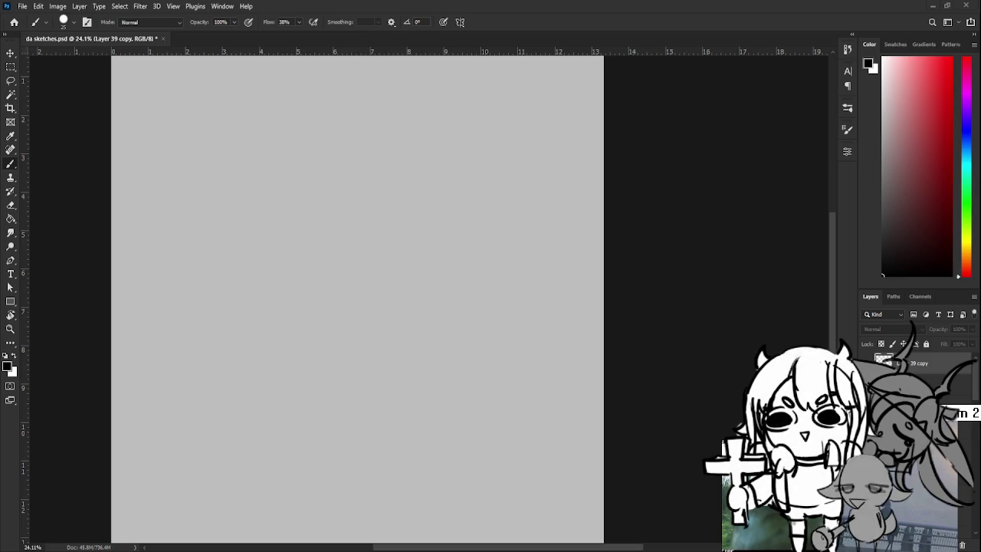
key(ctrl+[)
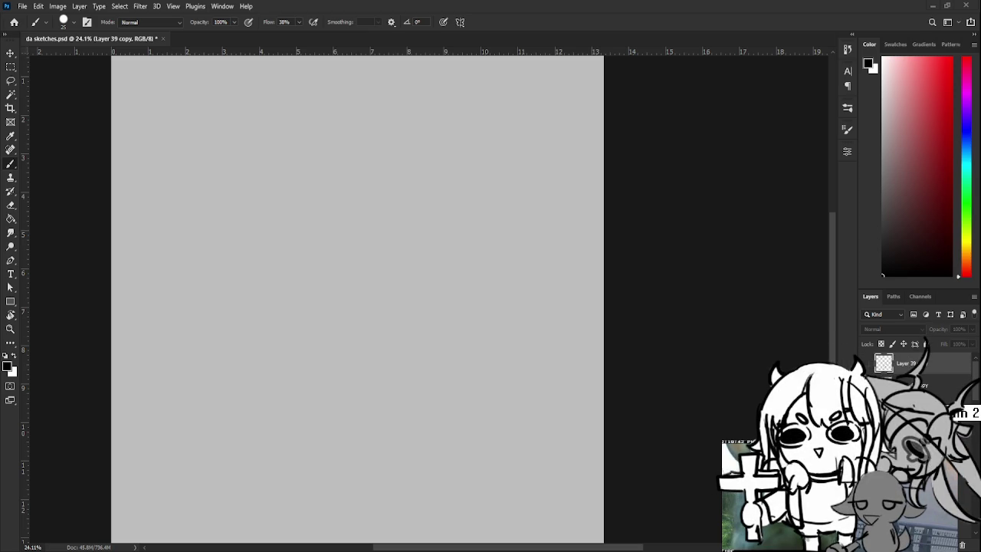